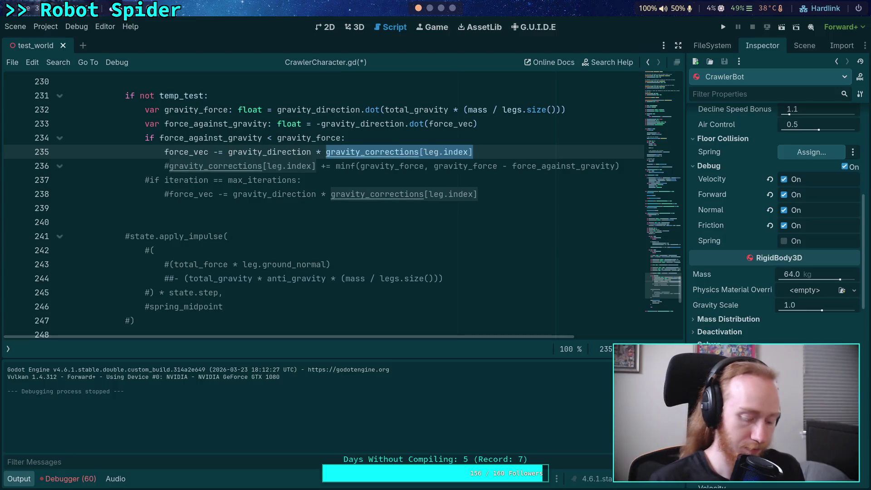
- Save the minf gravity change on line 235, test-run the spider, then stop the game
key("ctrl+s")
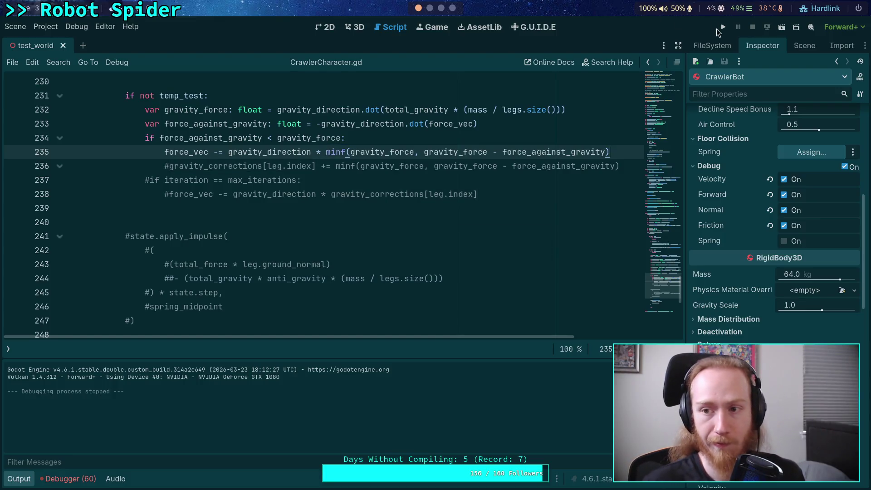
key("F5")
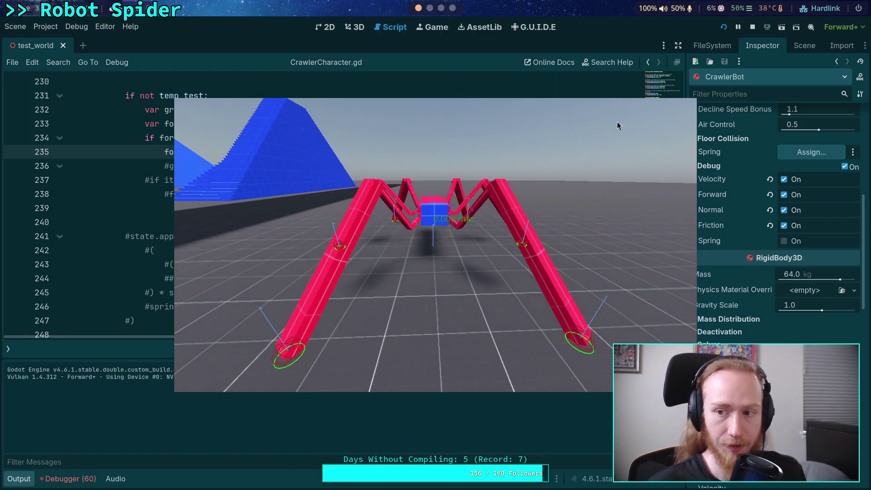
left_click(753, 26)
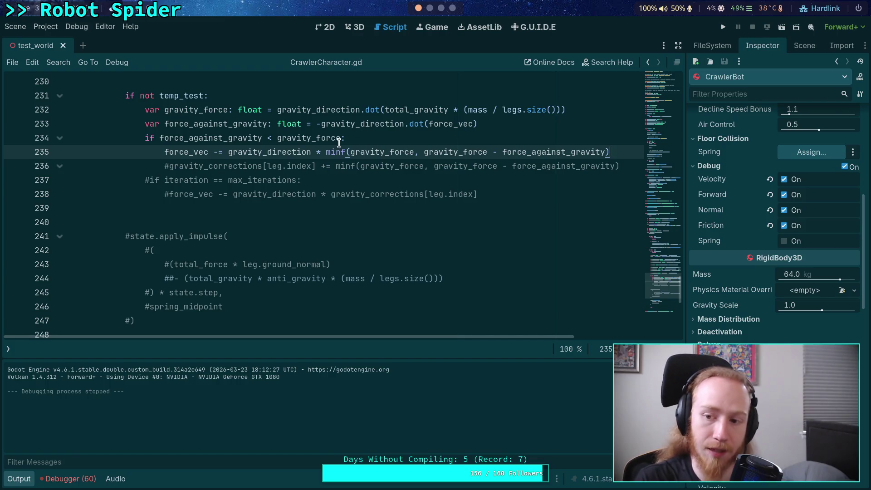
scroll(319, 252, "up", 8)
scroll(317, 250, "up", 3)
scroll(299, 253, "down", 5)
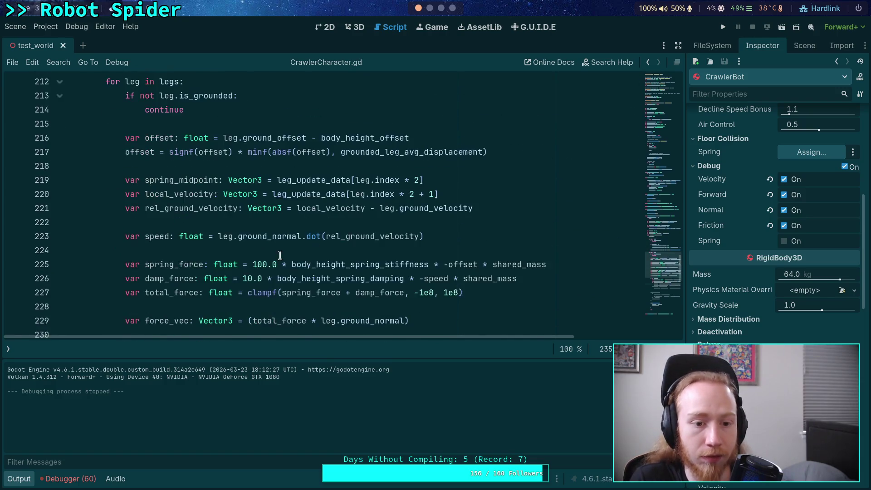
double_click(139, 152)
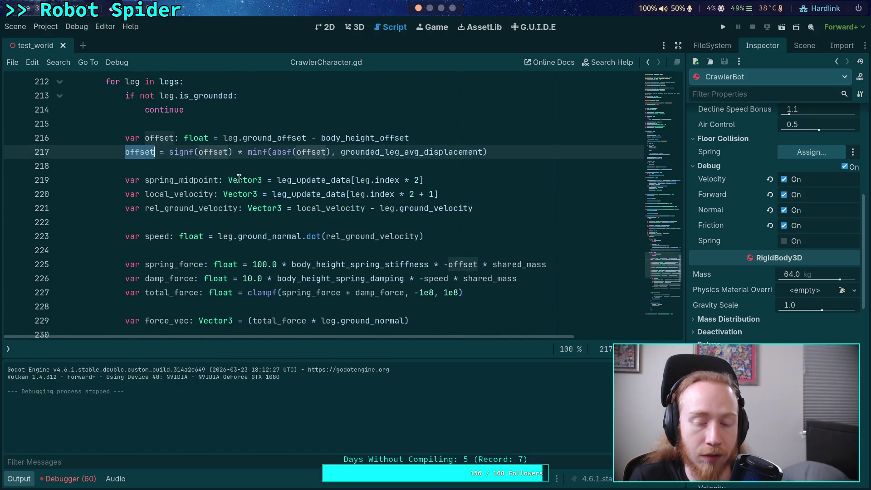
scroll(347, 224, "up", 2)
mouse_move(381, 257)
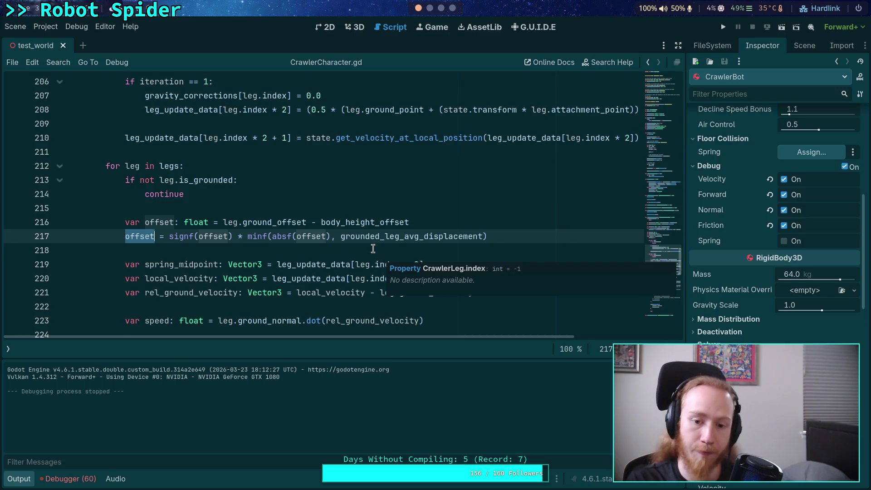
left_click(381, 256)
scroll(399, 272, "down", 2)
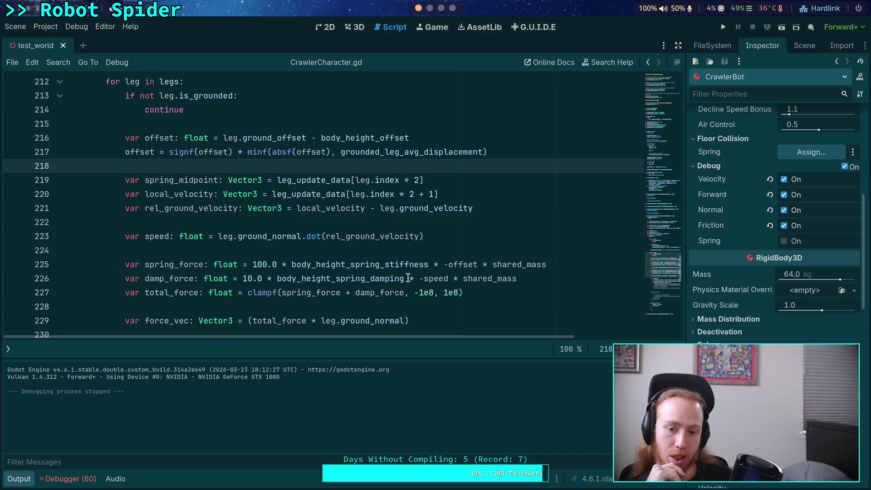
scroll(413, 274, "down", 4)
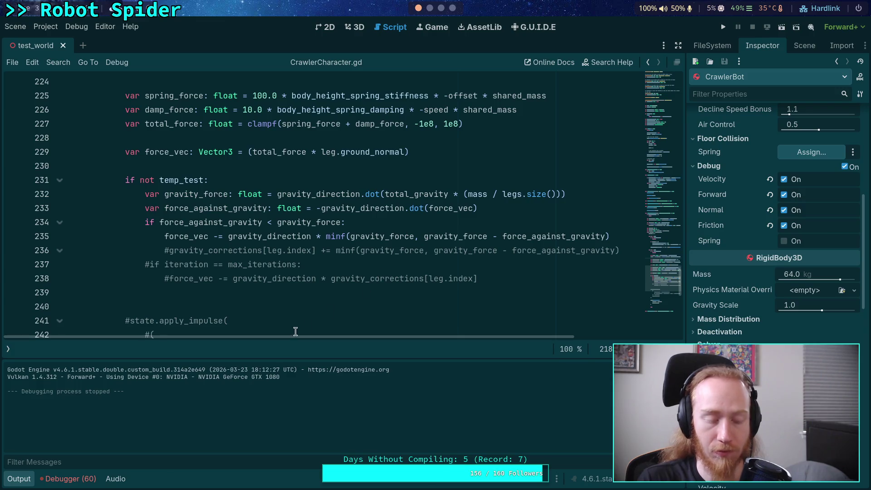
left_click(21, 479)
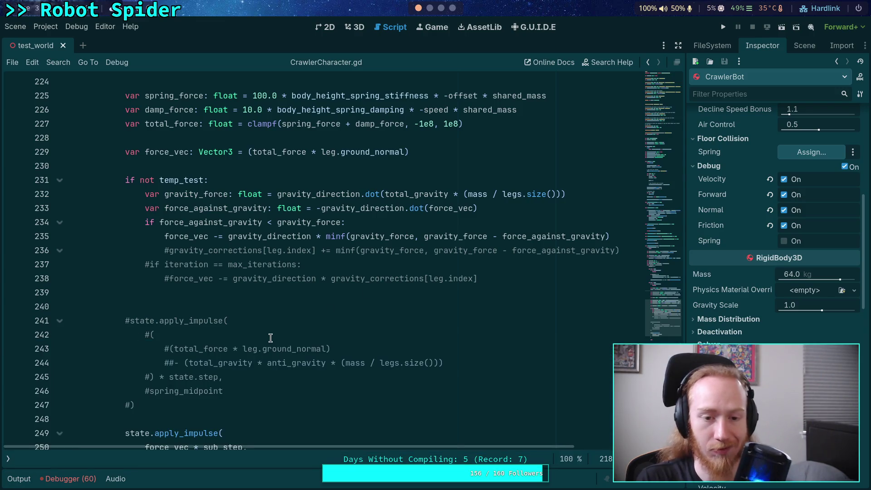
- Select ground_velocity on line 221 to trace it and reveal the scripts and methods list
scroll(273, 333, "down", 2)
scroll(274, 329, "up", 5)
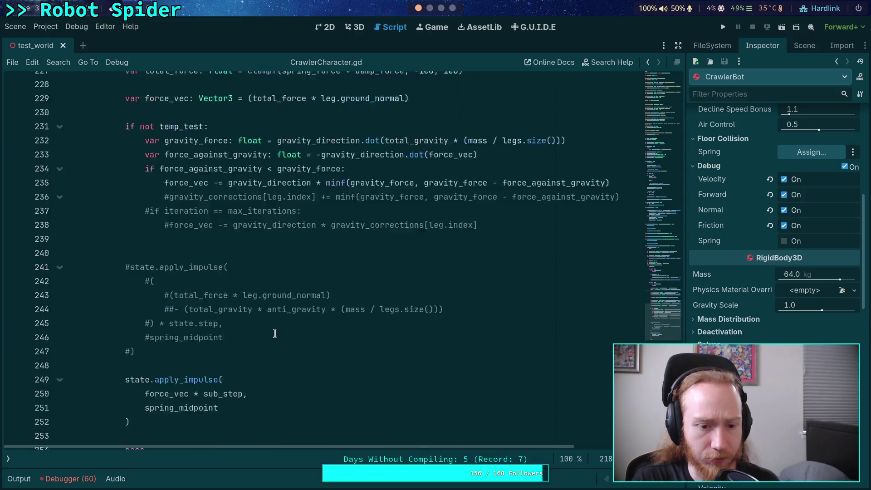
scroll(274, 330, "up", 1)
double_click(437, 250)
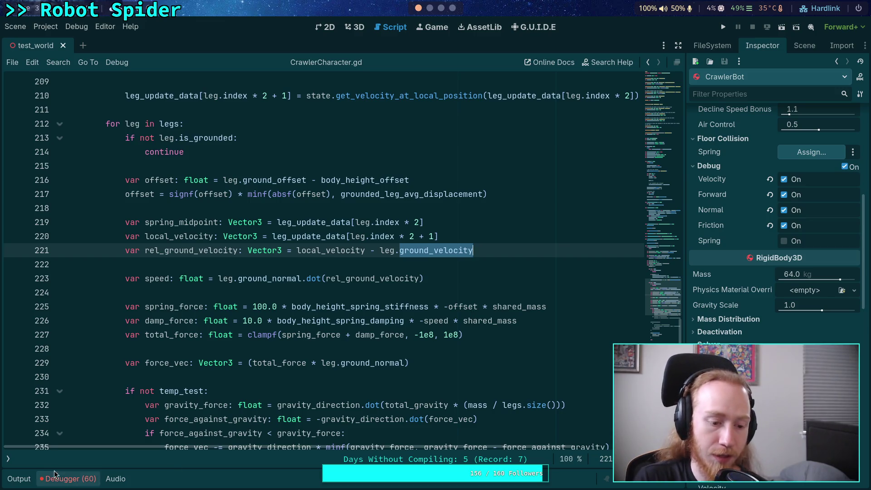
left_click(11, 460)
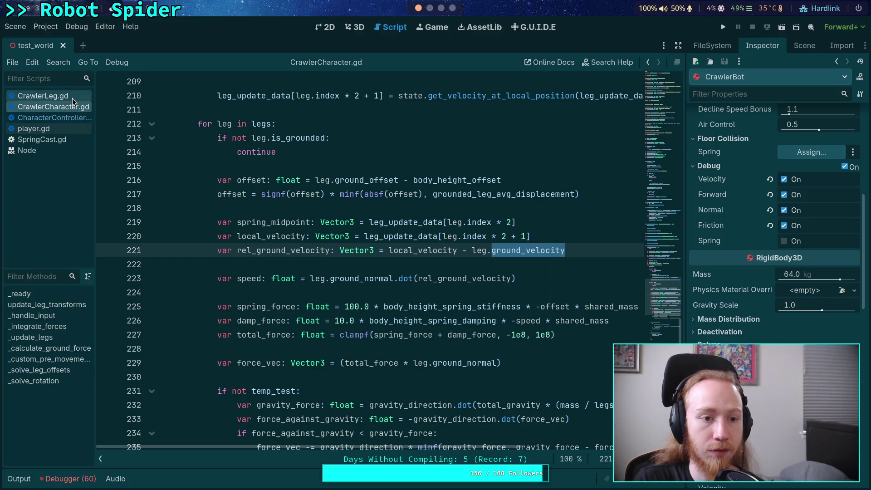
- Open CrawlerLeg.gd and select ground_velocity where it is computed on line 315
left_click(43, 96)
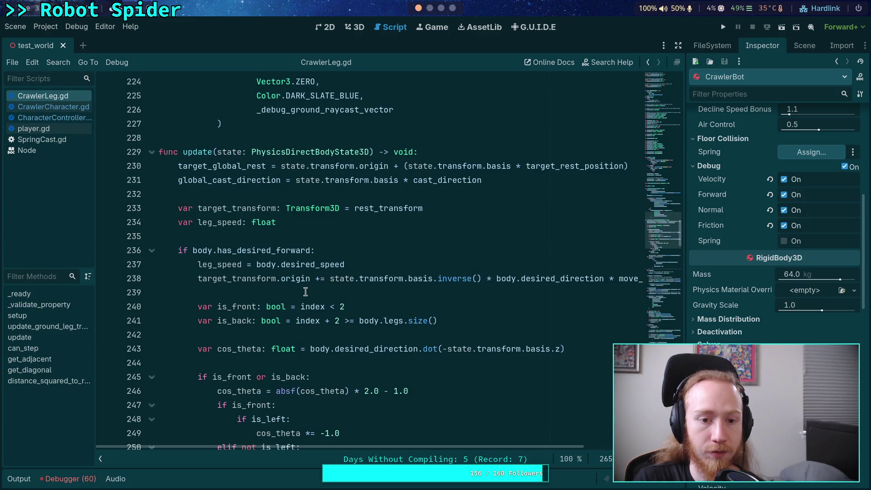
scroll(299, 284, "down", 9)
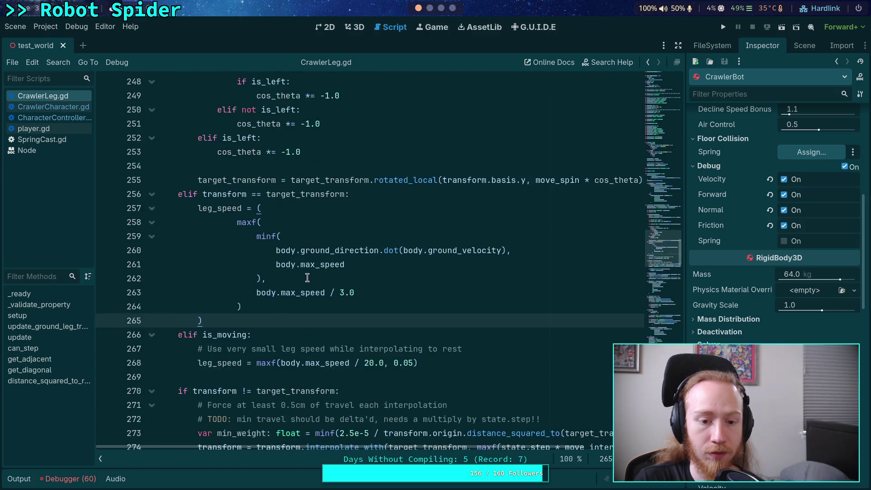
scroll(307, 278, "down", 10)
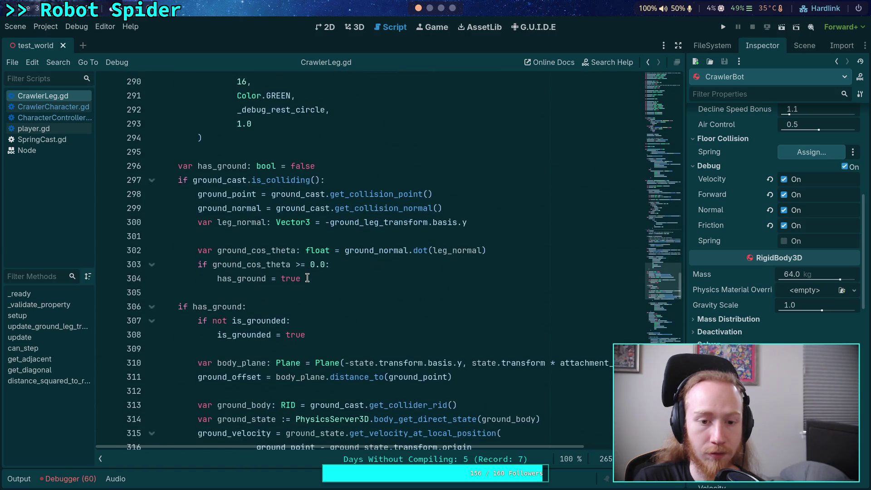
scroll(250, 267, "down", 4)
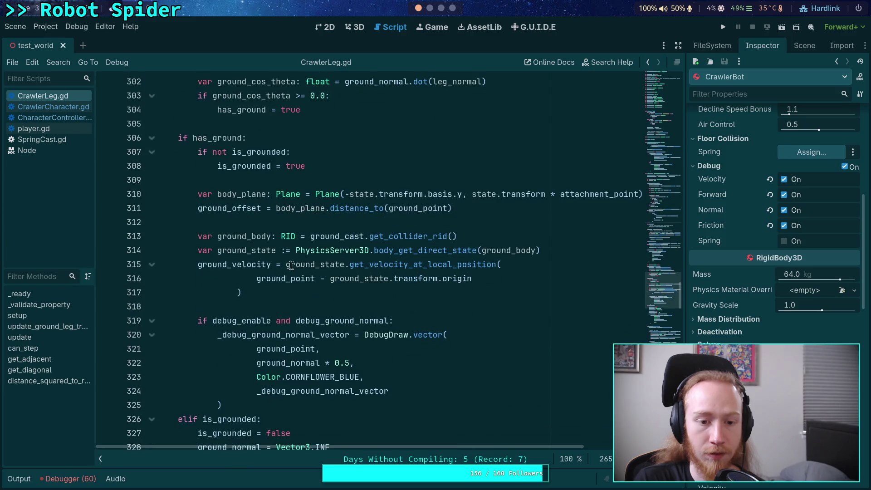
left_click(252, 264)
double_click(253, 264)
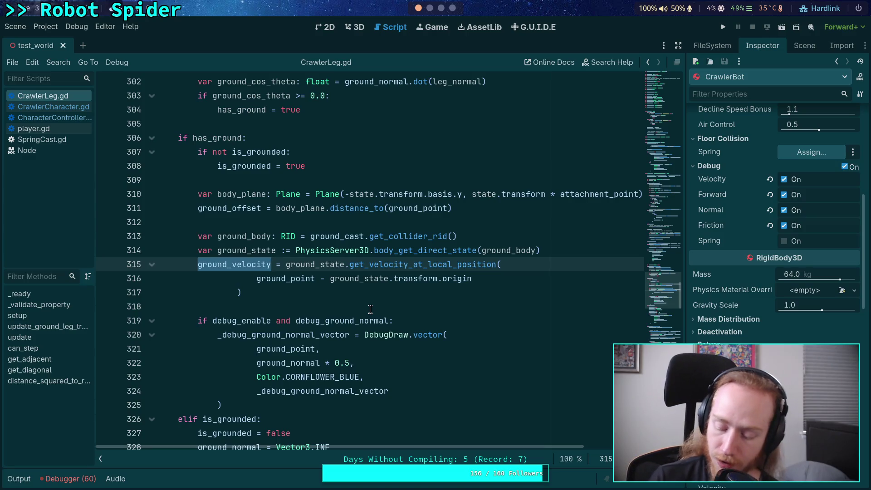
- Highlight every use of ground_velocity near line 316, then return to CrawlerCharacter.gd
left_click(246, 303)
scroll(246, 303, "down", 2)
scroll(239, 290, "down", 2)
left_click(256, 109)
double_click(231, 95)
scroll(360, 286, "down", 6)
scroll(361, 287, "up", 6)
scroll(361, 287, "up", 5)
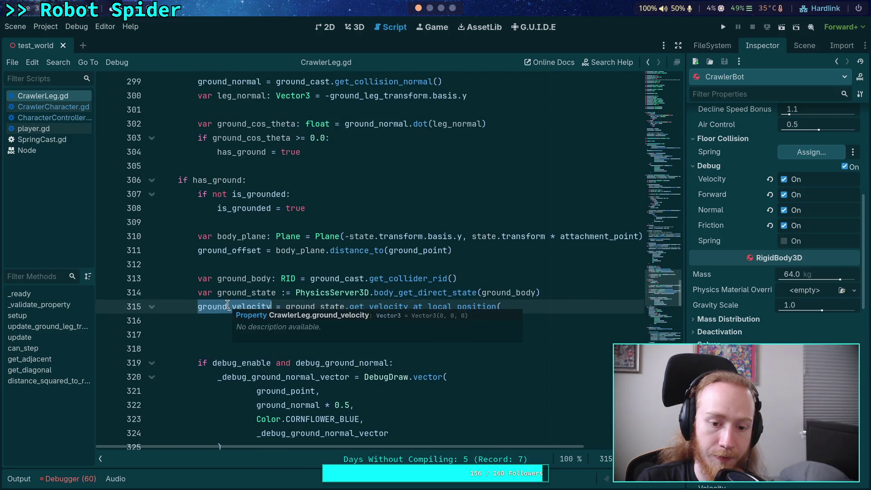
left_click(68, 107)
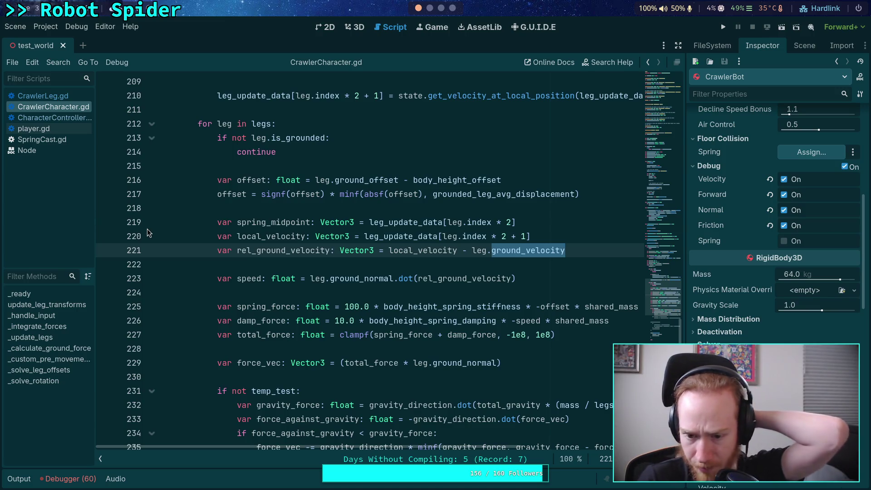
scroll(363, 370, "down", 3)
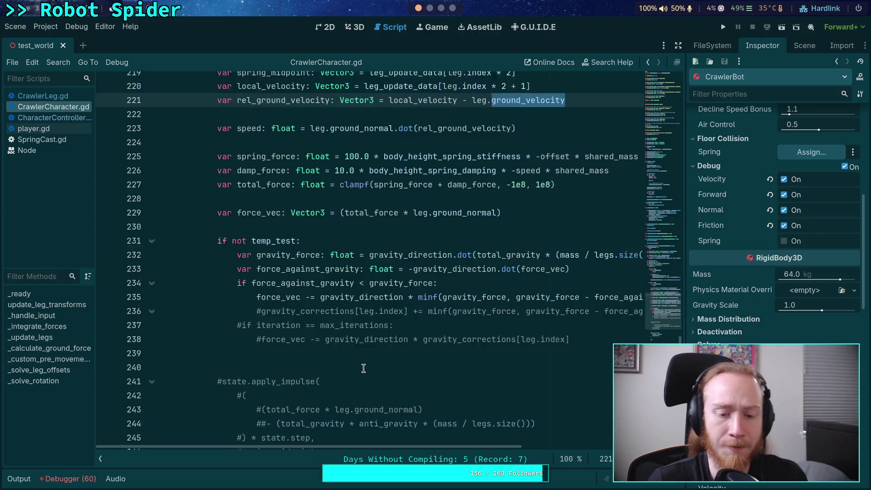
scroll(363, 369, "down", 5)
scroll(365, 360, "up", 6)
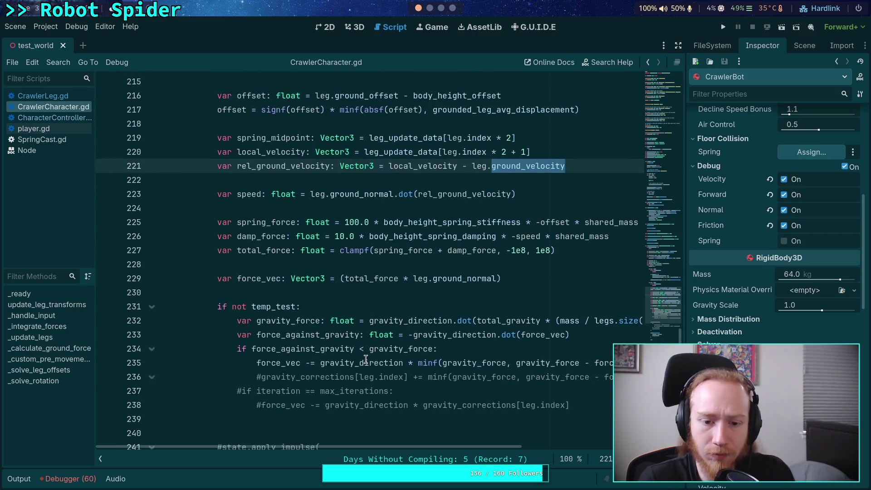
left_click(100, 458)
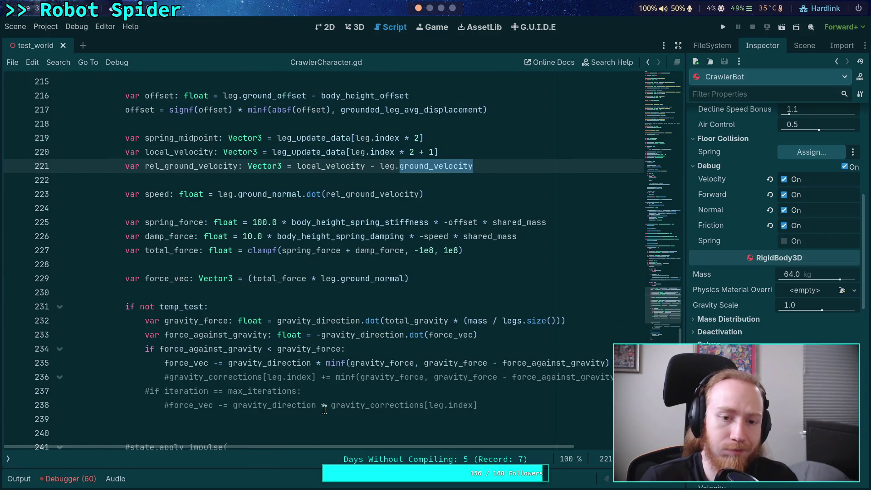
scroll(316, 410, "up", 6)
scroll(366, 357, "down", 5)
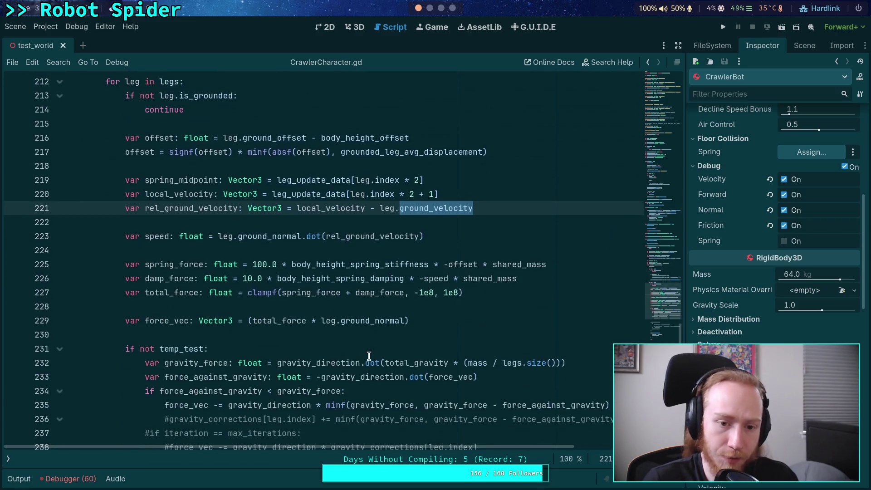
scroll(410, 313, "down", 1)
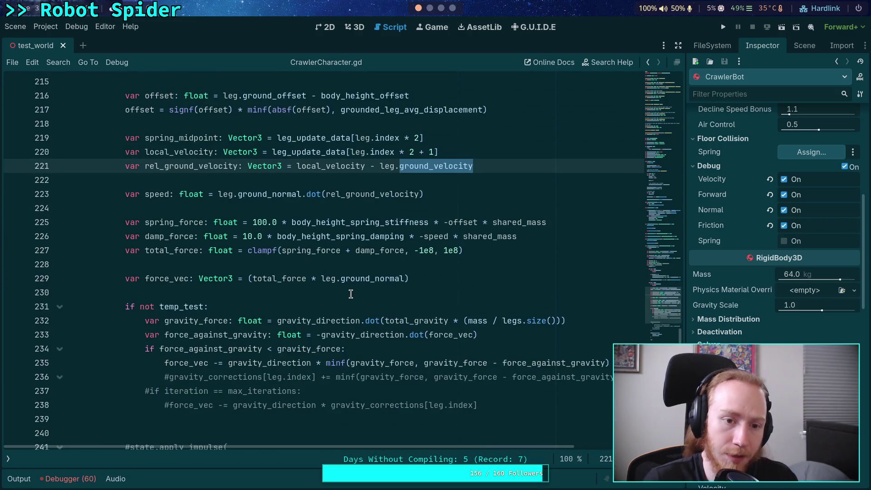
double_click(177, 137)
double_click(169, 151)
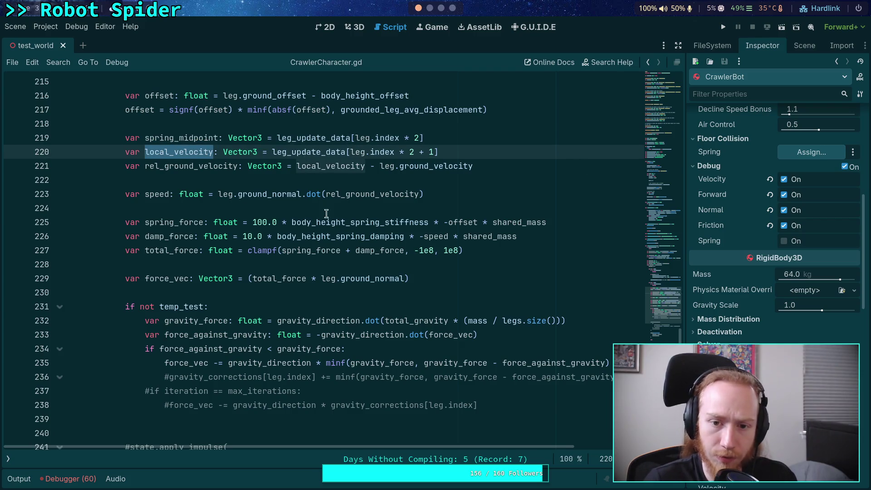
scroll(202, 183, "up", 5)
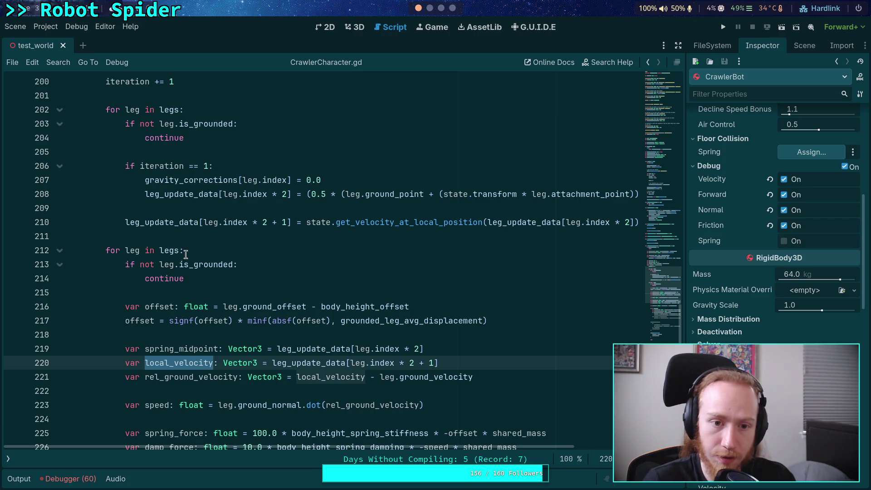
scroll(130, 197, "up", 1)
scroll(259, 274, "down", 1)
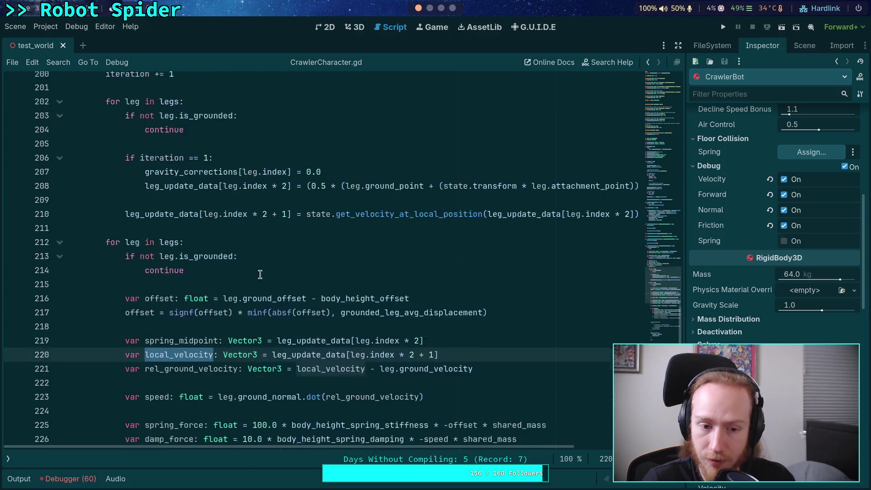
scroll(260, 274, "down", 3)
scroll(268, 273, "down", 1)
scroll(277, 273, "up", 1)
scroll(285, 273, "up", 3)
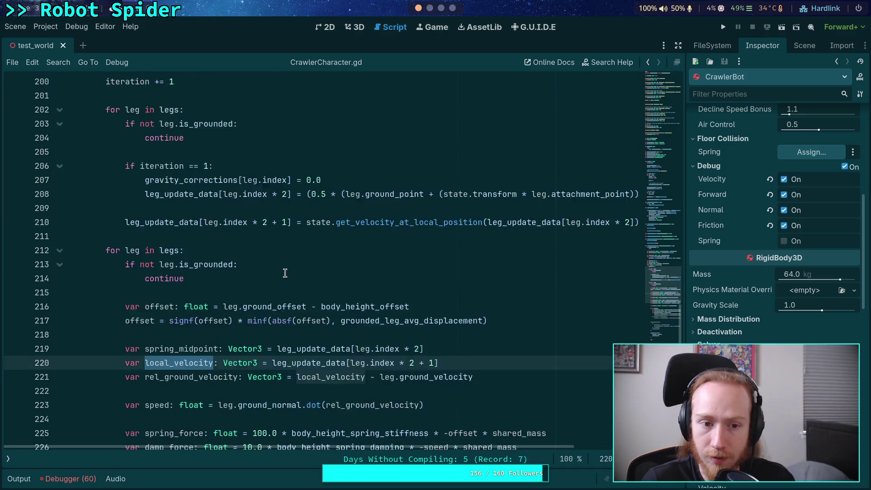
scroll(284, 274, "up", 1)
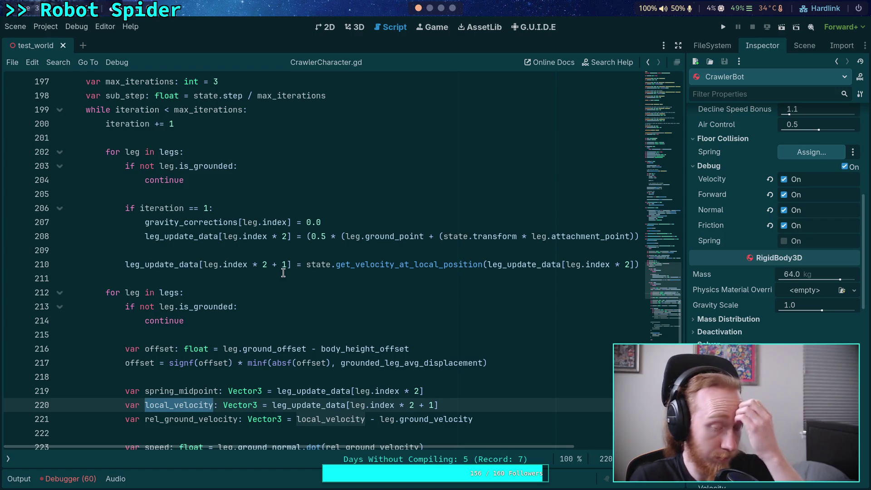
scroll(284, 272, "down", 4)
scroll(285, 269, "down", 1)
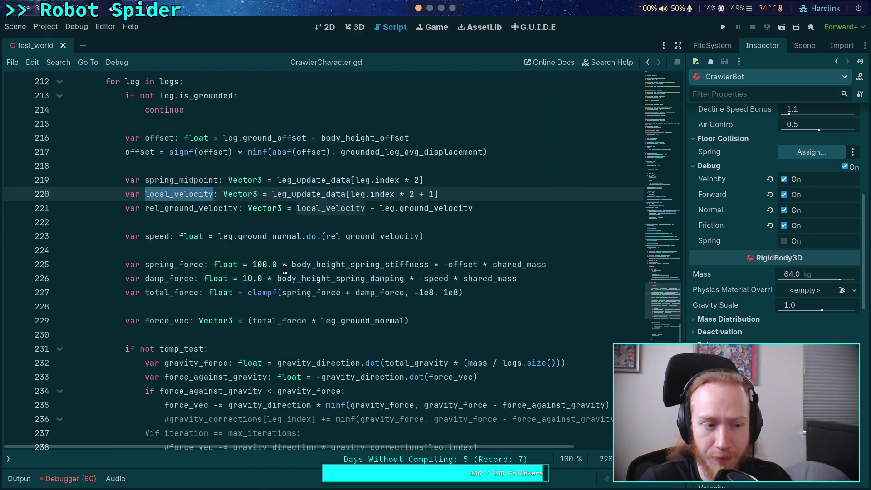
scroll(285, 269, "down", 1)
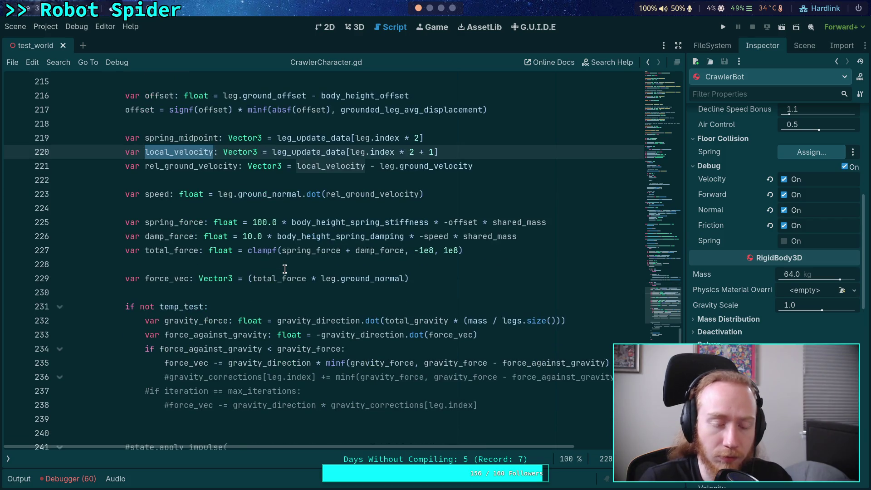
scroll(284, 268, "down", 1)
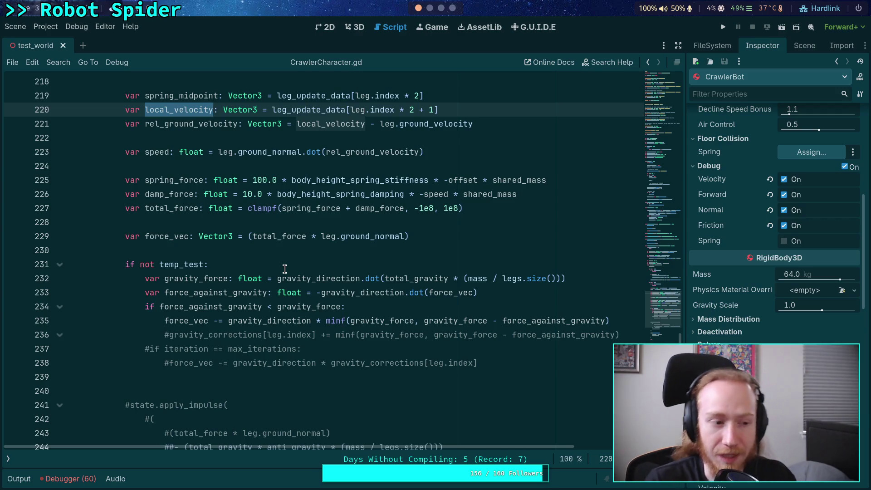
left_click(263, 245)
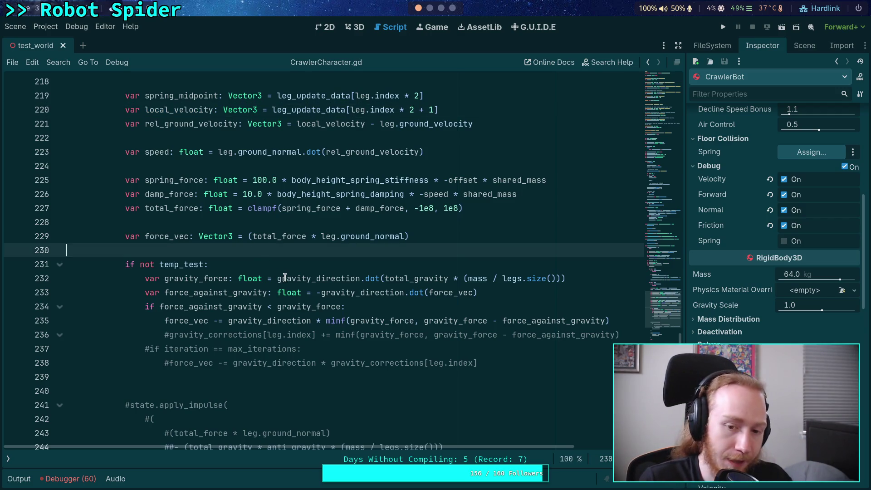
scroll(165, 221, "up", 3)
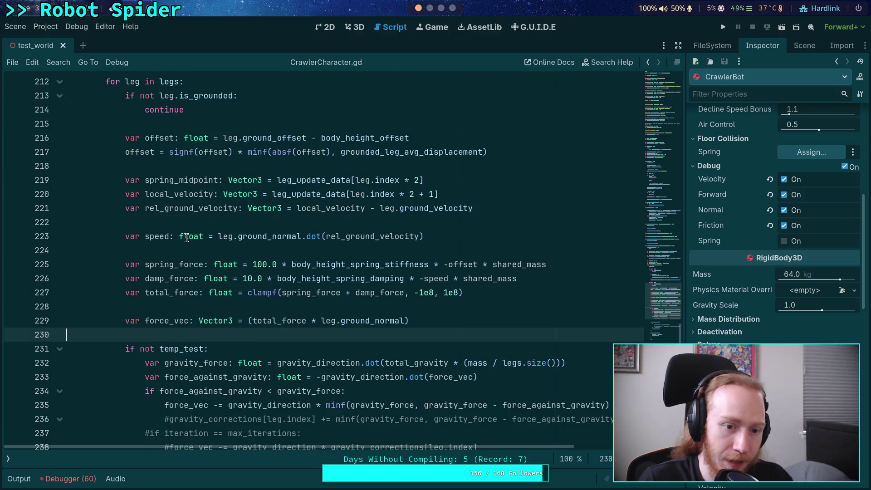
double_click(156, 176)
scroll(332, 260, "up", 3)
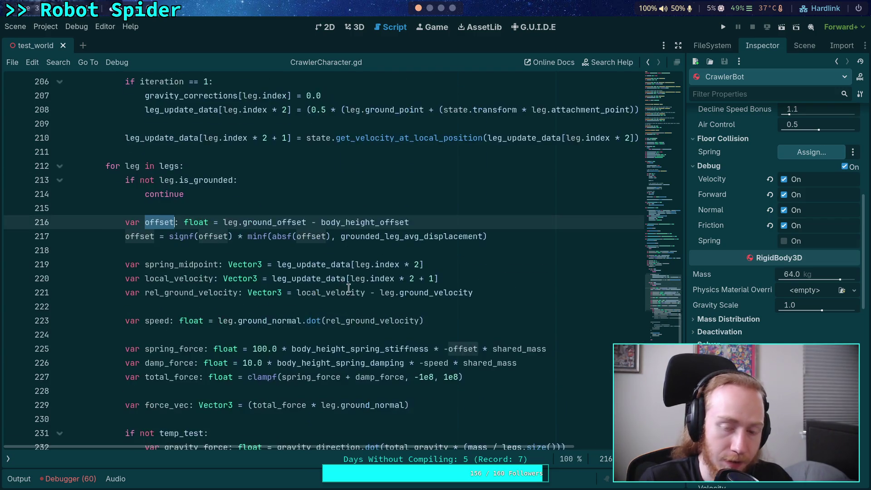
mouse_move(248, 303)
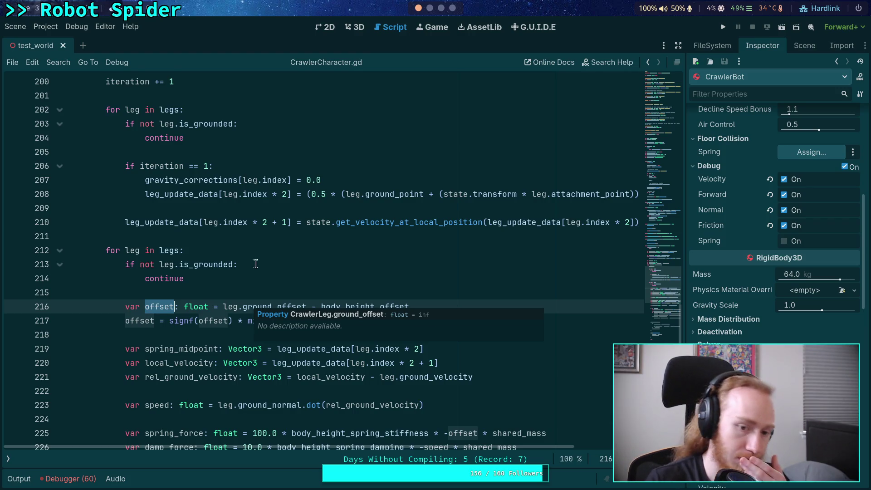
left_click(400, 323)
double_click(400, 323)
scroll(374, 249, "up", 4)
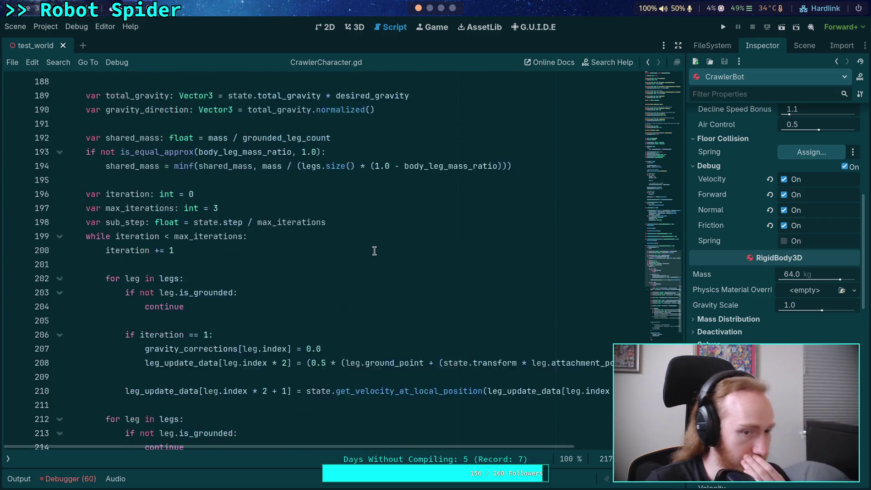
scroll(380, 240, "down", 5)
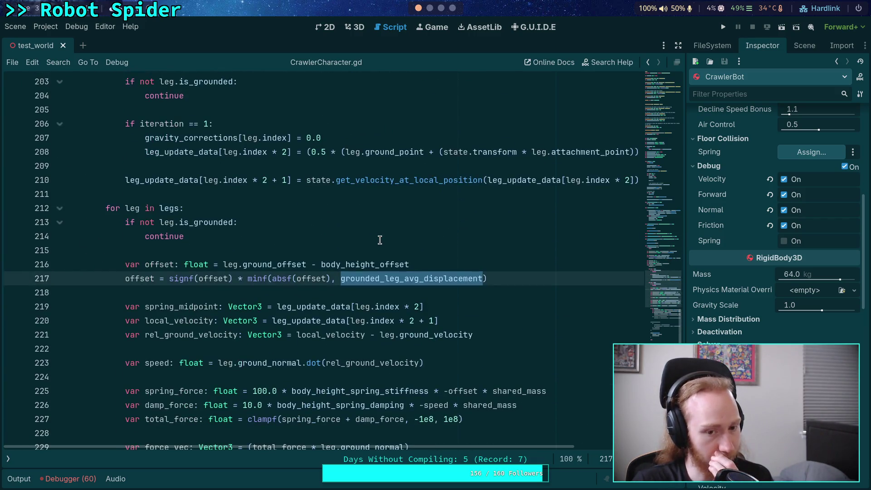
scroll(380, 240, "up", 1)
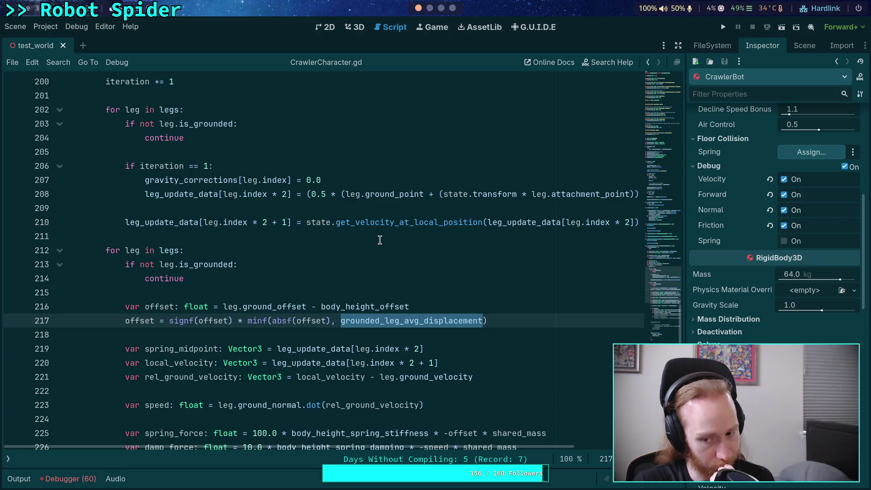
scroll(380, 240, "down", 2)
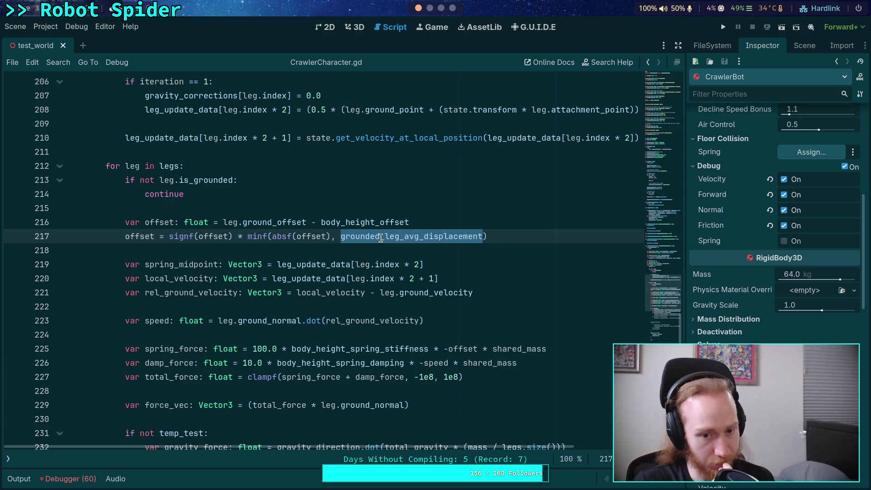
scroll(380, 238, "up", 1)
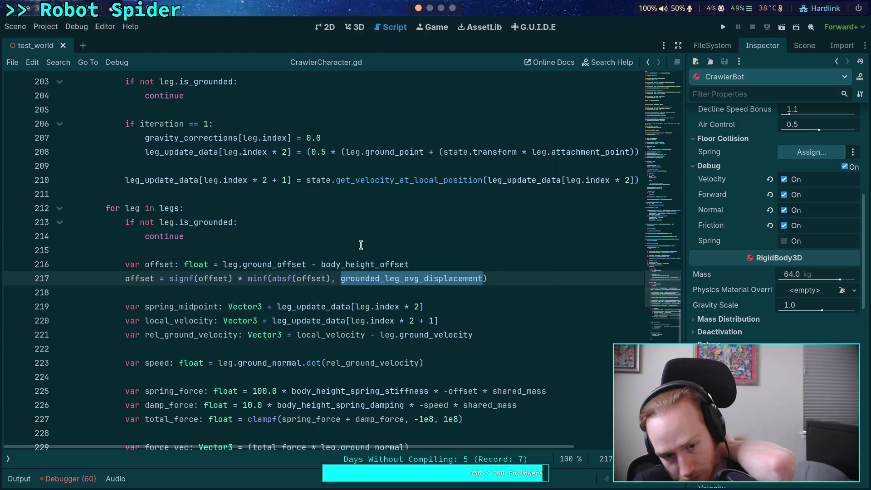
left_click(343, 253)
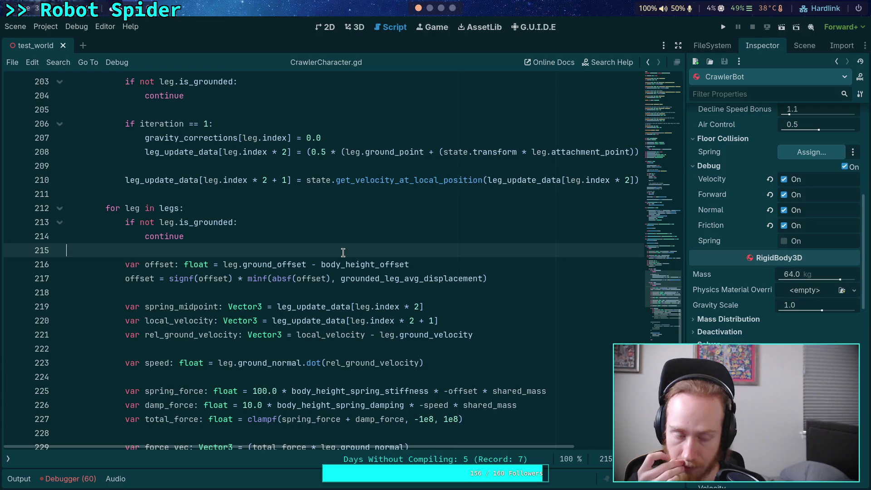
scroll(344, 252, "down", 6)
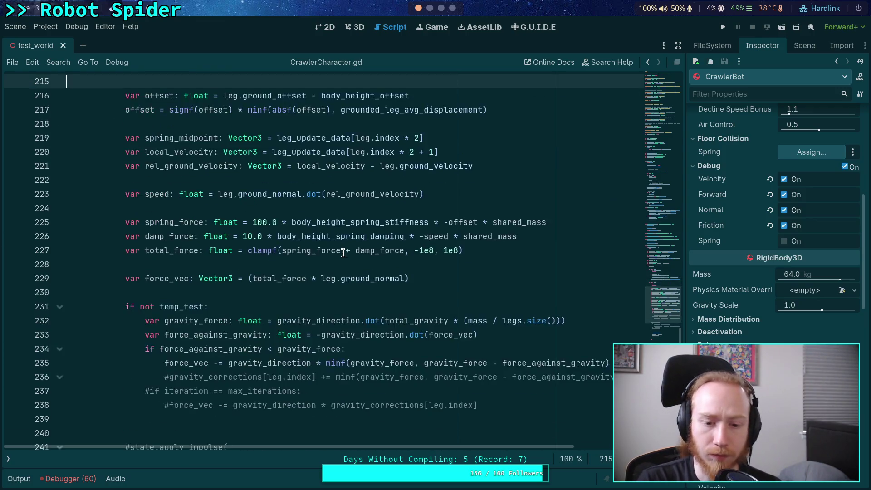
- Comment out the gravity-force lines under if not temp_test with Ctrl+K
mouse_move(496, 320)
left_mouse_down()
mouse_move(177, 320)
mouse_move(196, 250)
mouse_move(146, 237)
mouse_move(311, 320)
left_mouse_up()
left_click(562, 274)
mouse_move(634, 274)
left_mouse_down()
mouse_move(484, 278)
mouse_move(145, 245)
mouse_move(145, 236)
left_mouse_up()
key("ctrl+k")
- Insert an empty line right after 'if not temp_test:'
left_click(453, 265)
key("Up")
key("Up")
key("Up")
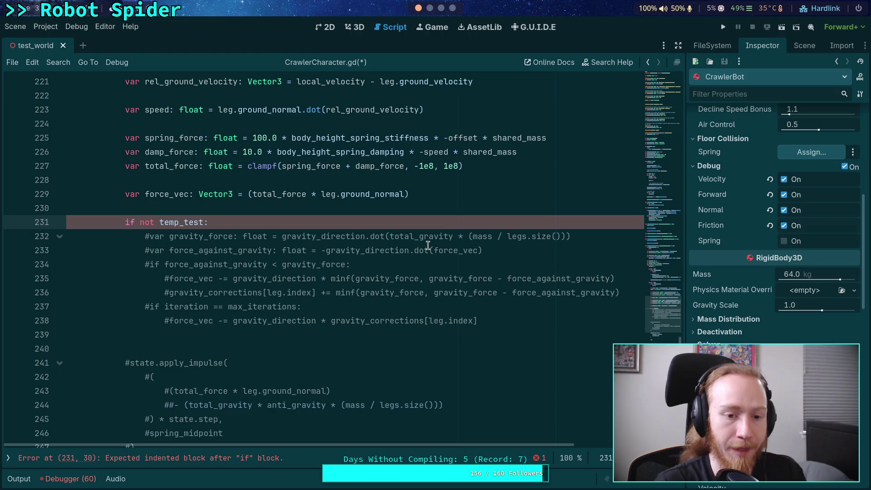
key("Return")
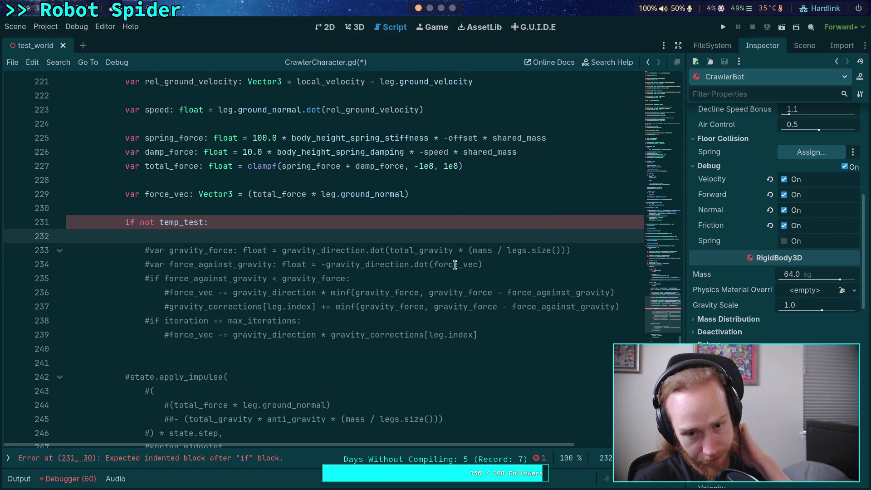
scroll(455, 265, "down", 3)
scroll(465, 273, "up", 2)
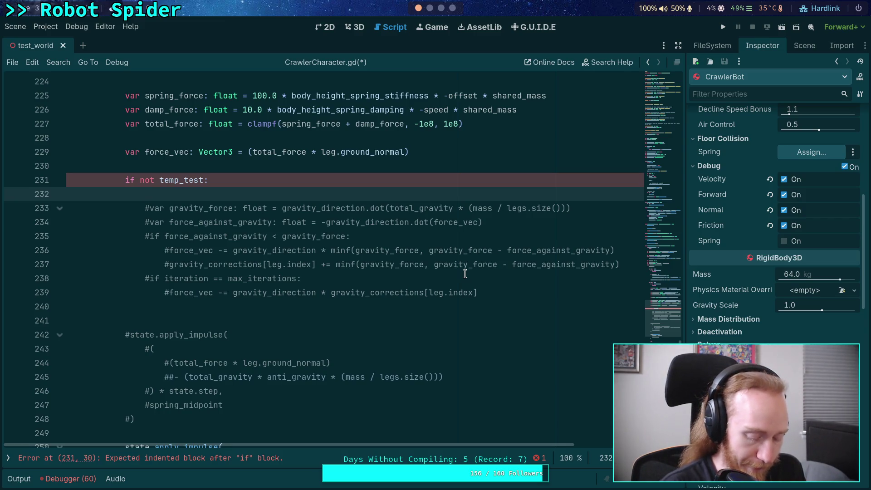
- Add var anti_gravity: float = 1.0 - sin(acos(gravity_direction.dot(leg.ground_normal))) on line 232
type("va")
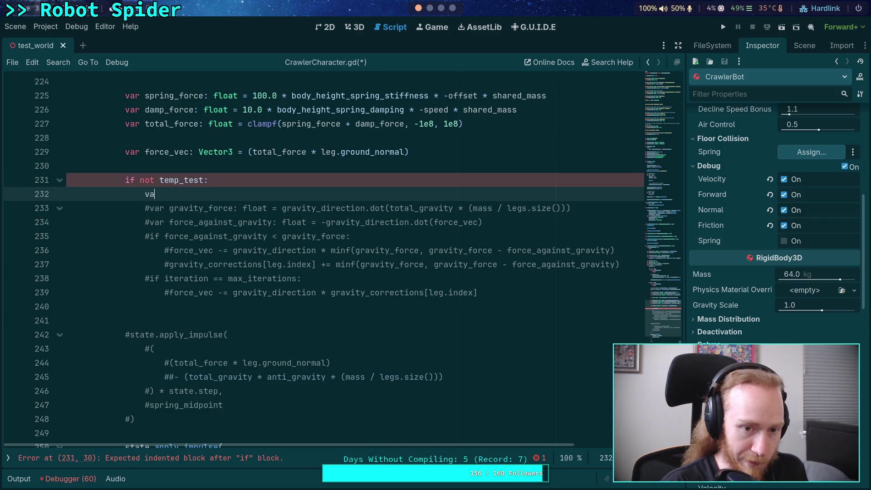
type("r anti_gravi")
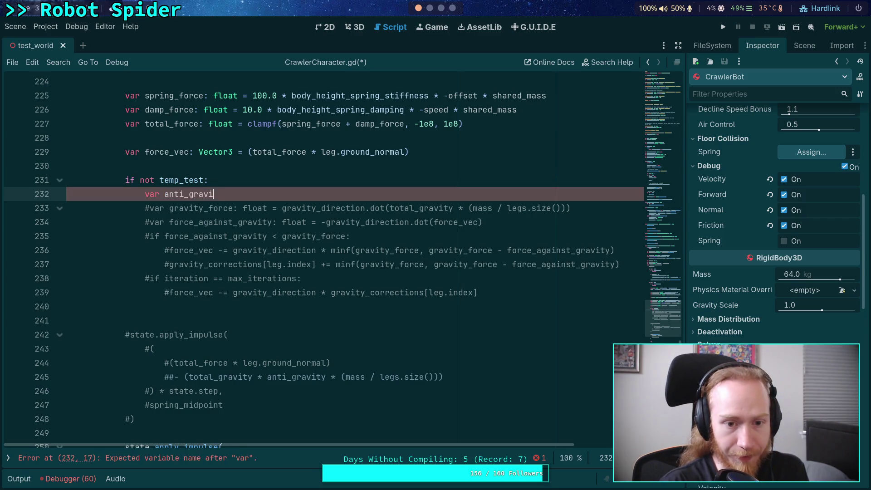
type("ty: float = ")
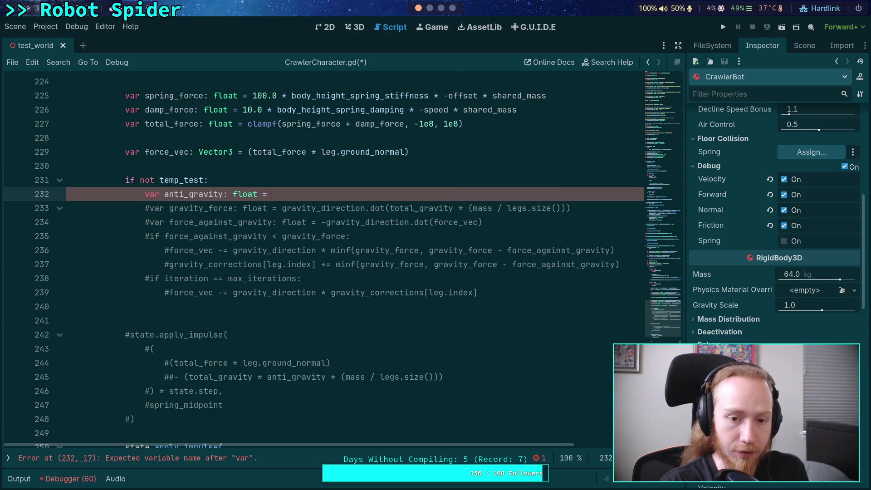
type("1.0 - s")
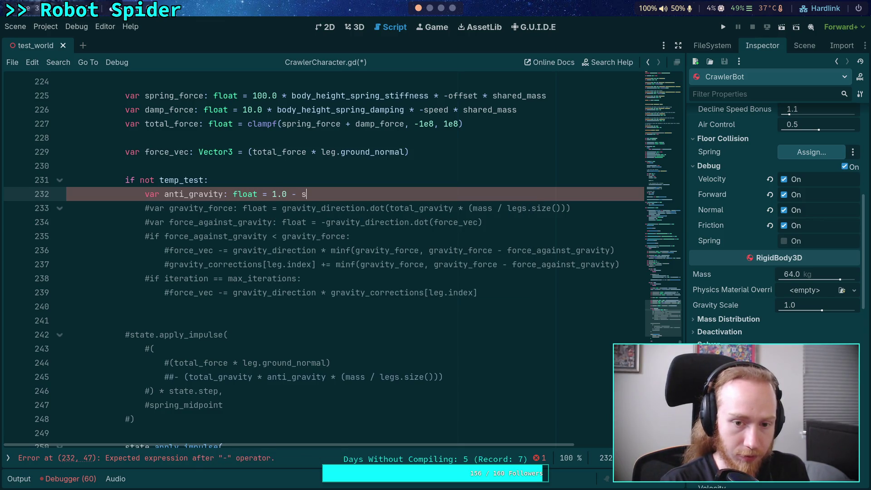
type("in(acos(")
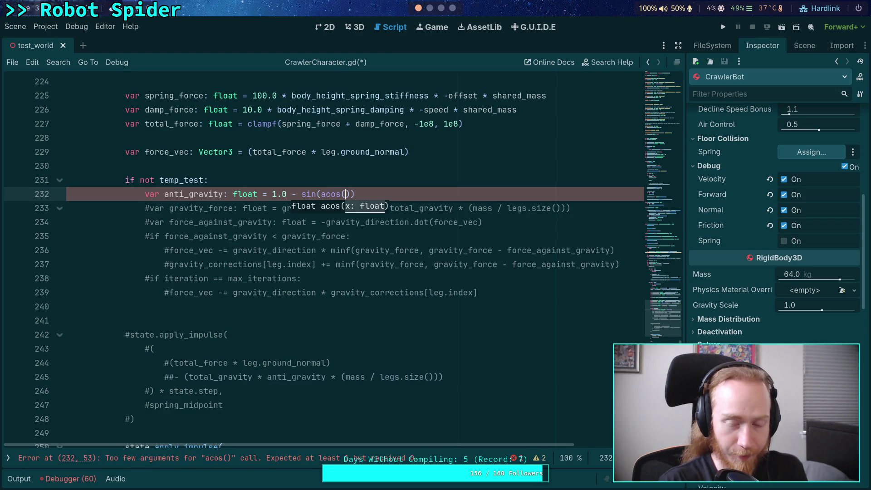
type("g")
key("Escape")
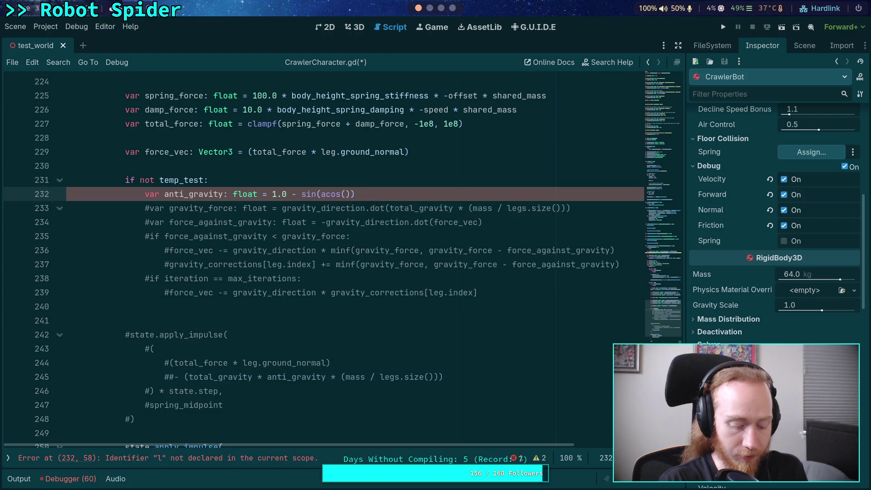
type("gravity_d")
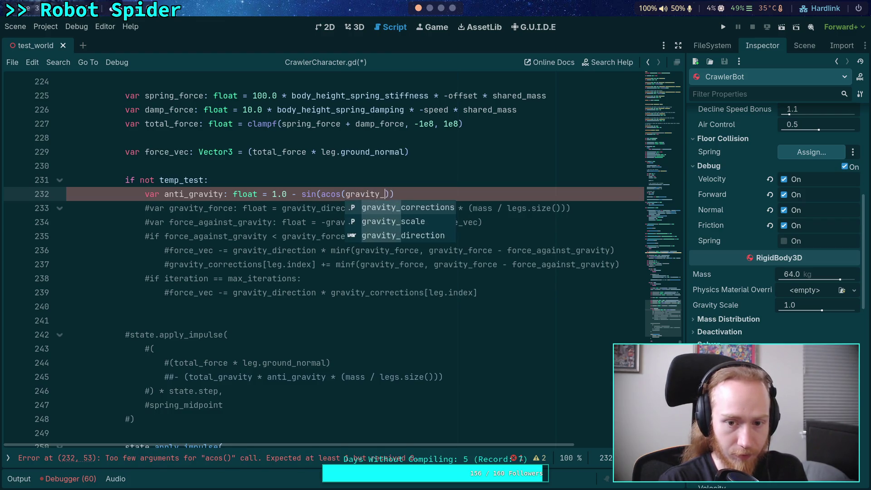
key("Return")
type(".dot(")
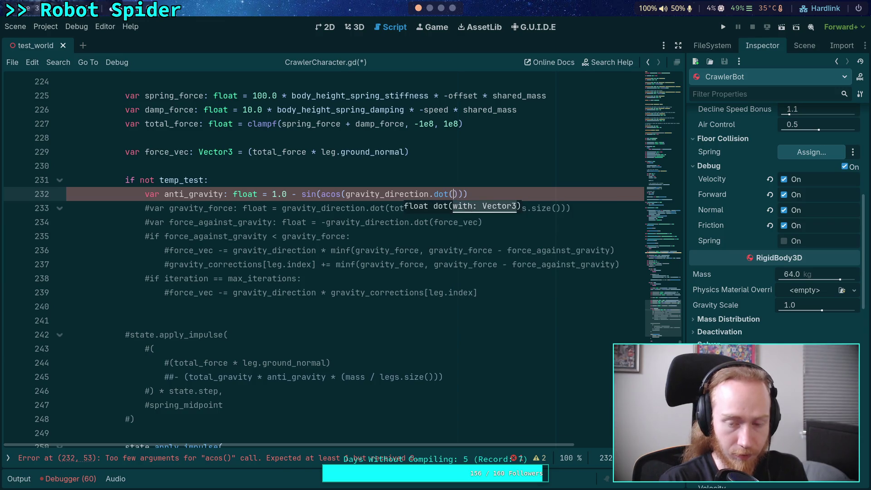
type("leg.grou")
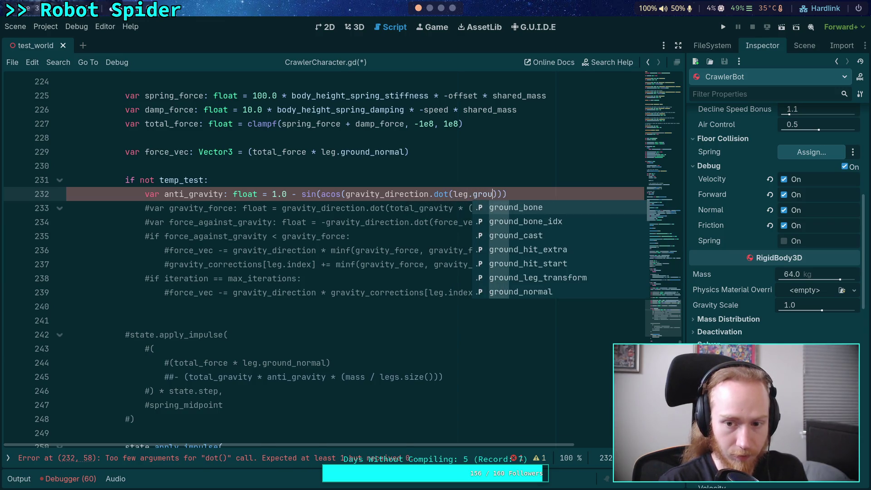
type("nd_no")
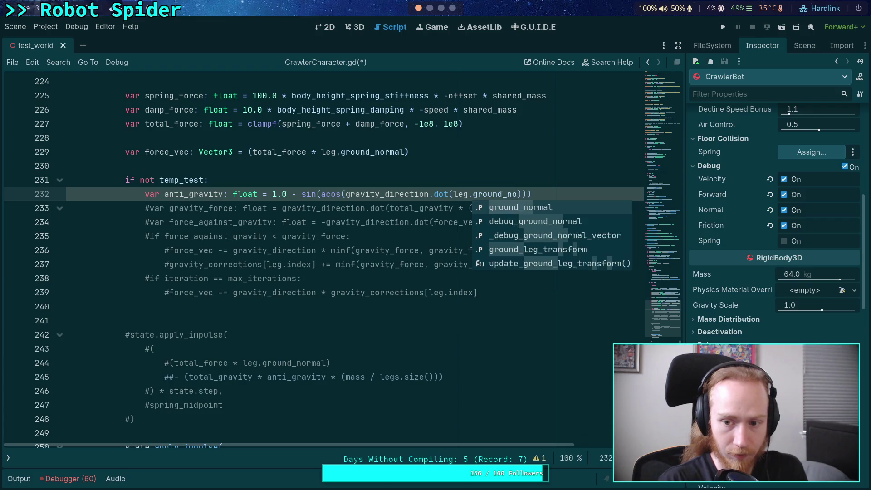
key("Return")
key("Right")
key("Right")
key("Right")
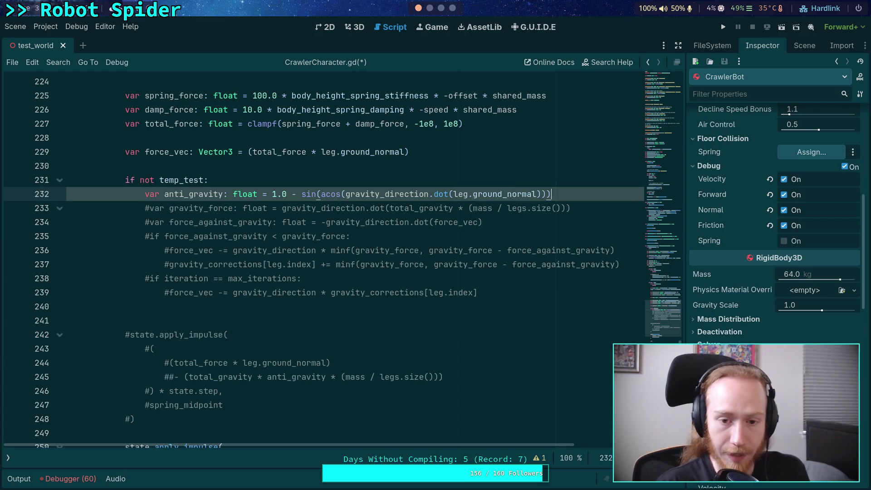
- Add force_vec -= total_gravity * anti_gravity * (mass / legs.size()) on line 233 and save
key("Return")
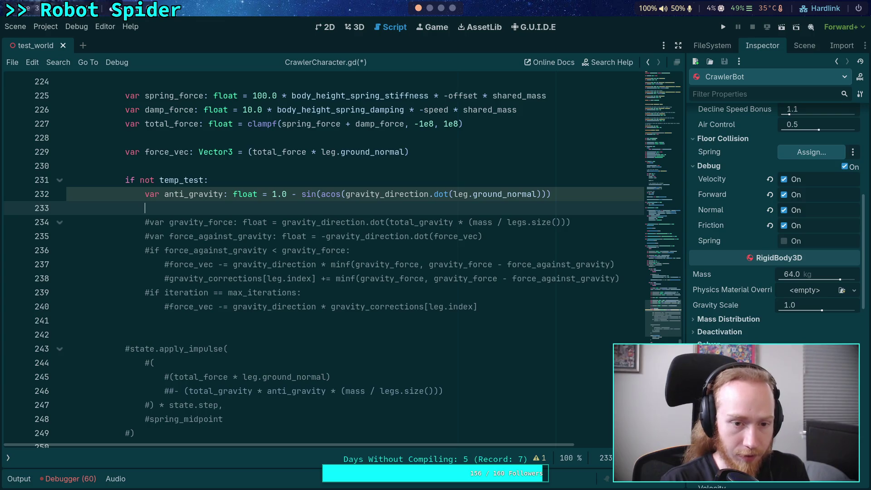
type("for")
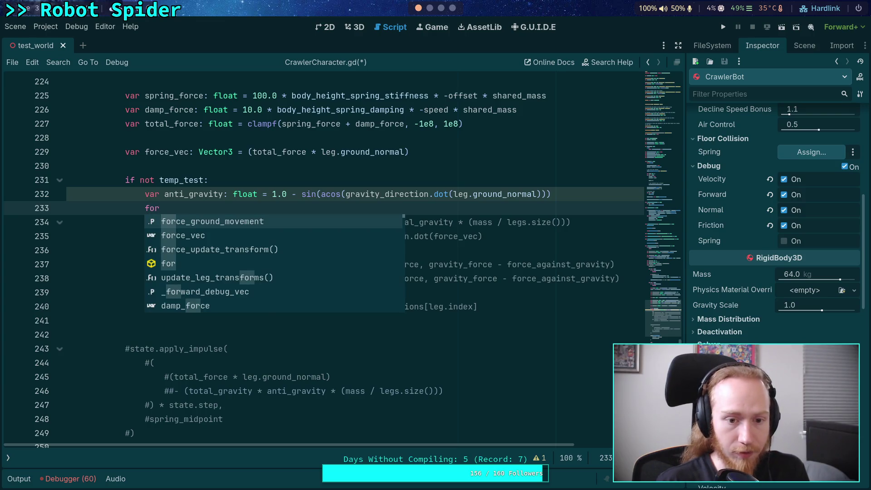
key("Down")
key("Return")
type("= ")
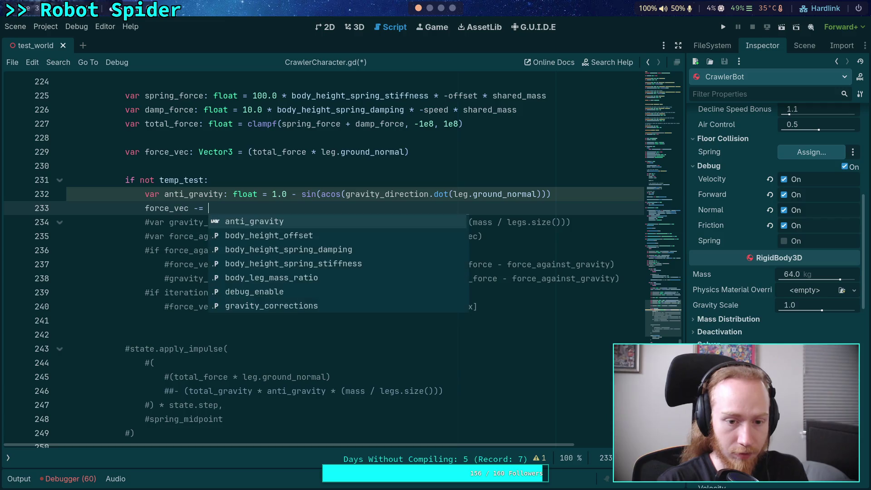
type("tot")
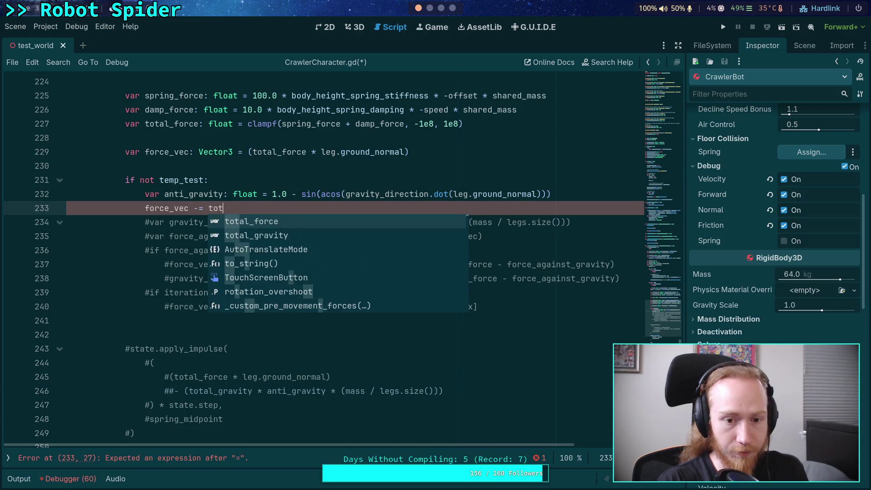
key("Down")
key("Return")
type("* ")
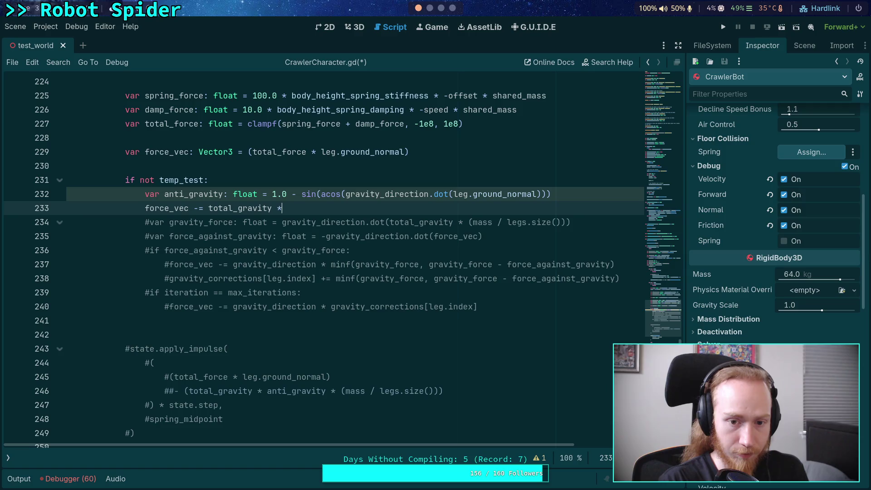
type("ant")
key("Return")
type("*")
type(" (mass ")
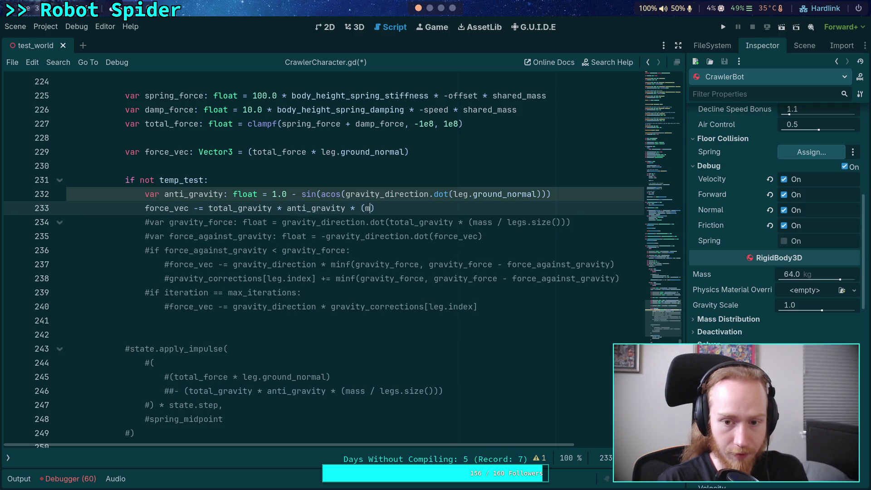
type("/ legs")
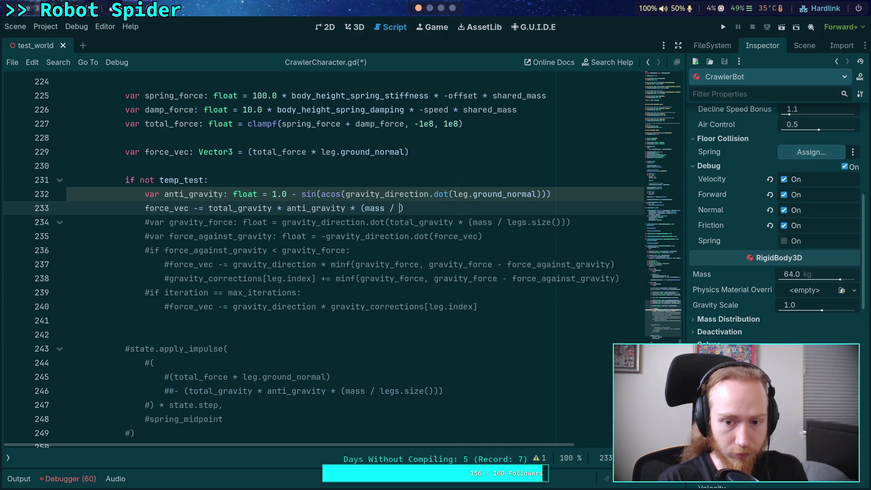
type(".size())")
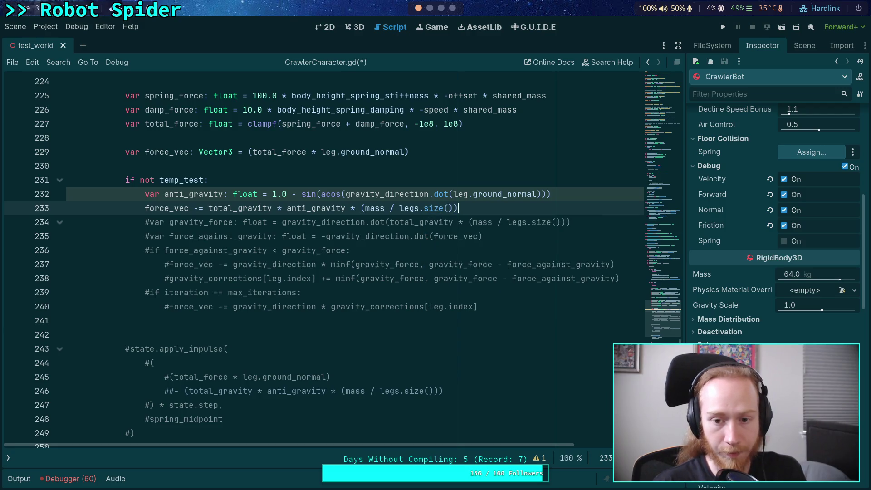
key("ctrl+s")
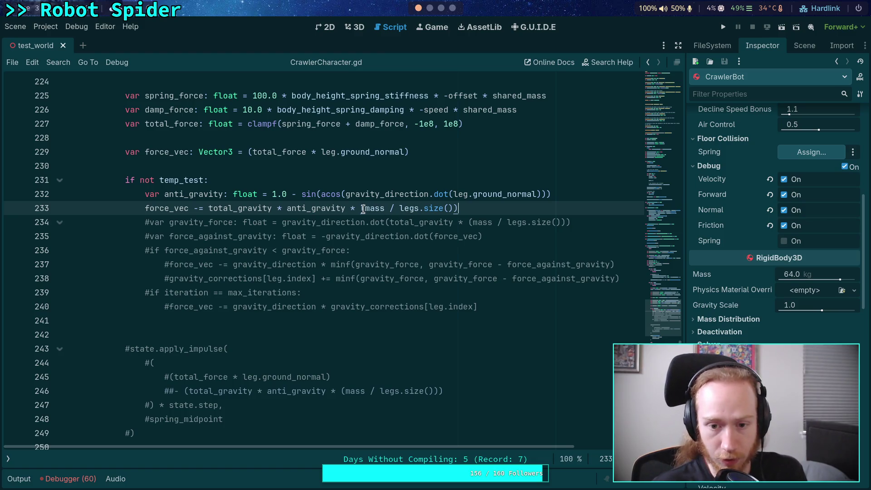
- Replace (mass / legs.size()) on line 233 with shared_mass and save
left_click_drag(362, 208, 467, 204)
type("sha")
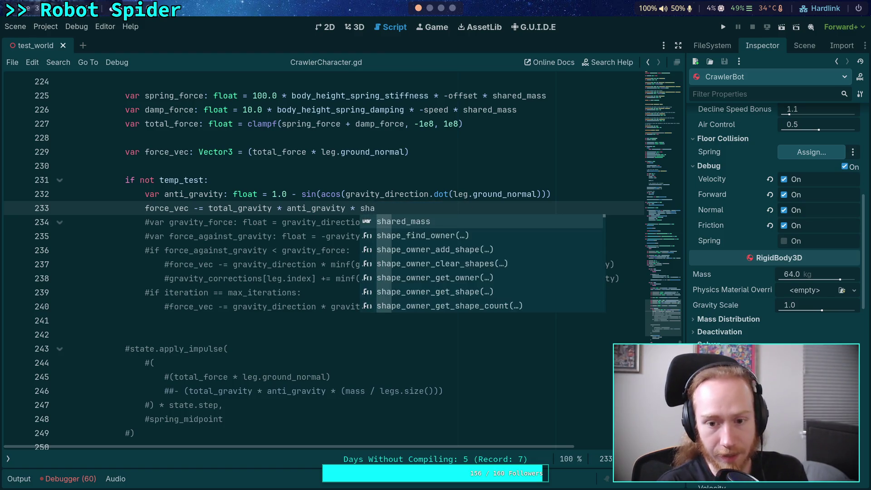
key("Return")
key("ctrl+s")
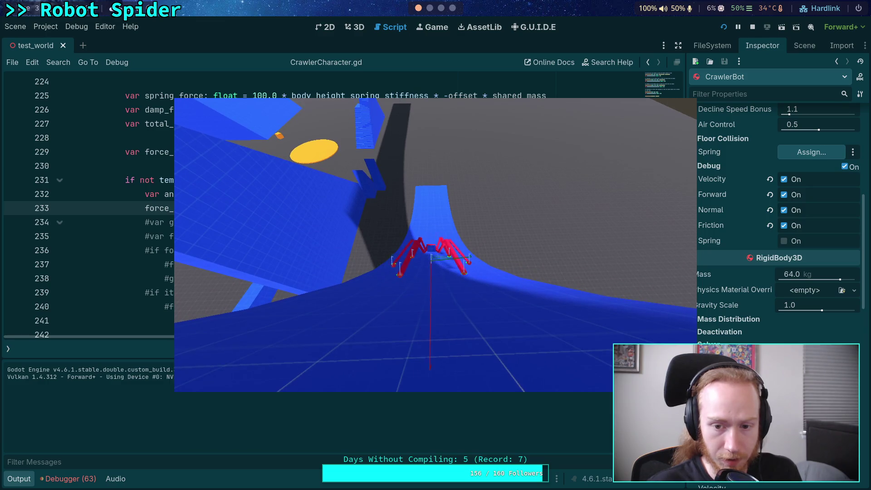
- Stop the running spider test game
left_click(752, 27)
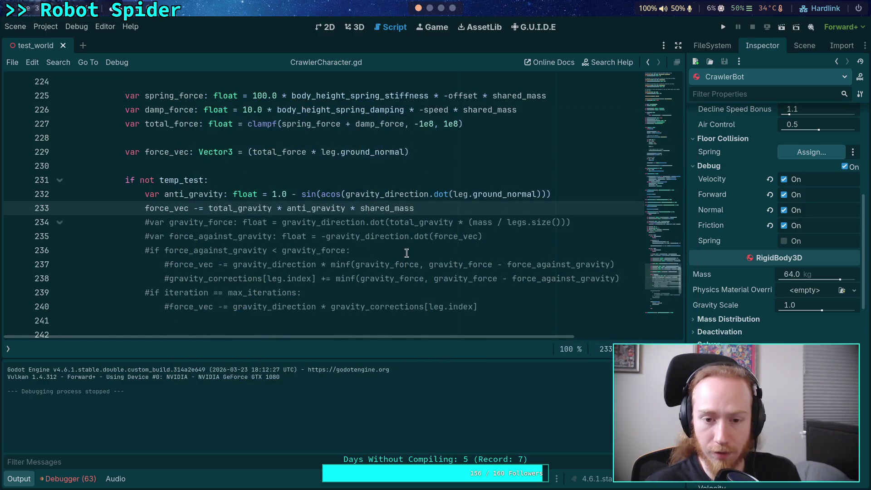
- Drop '1.0 - ' from anti_gravity, then run the game and walk the spider up the blue ramp
left_click_drag(274, 195, 298, 194)
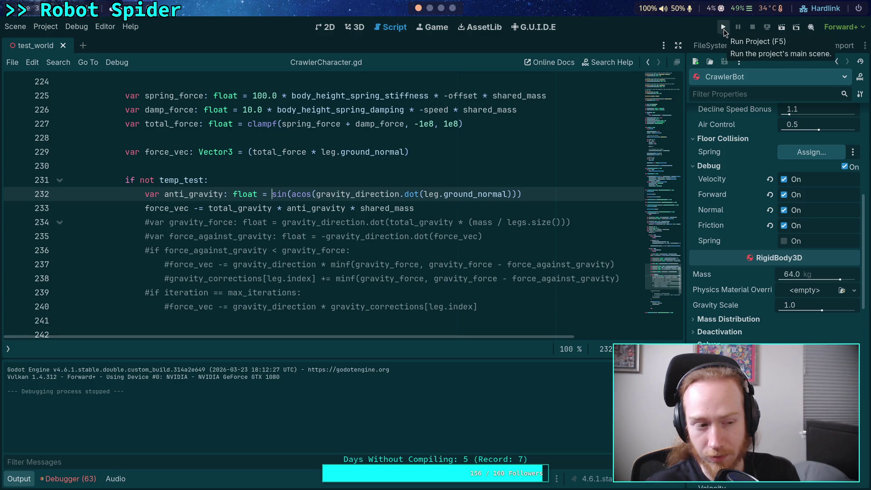
left_click(723, 29)
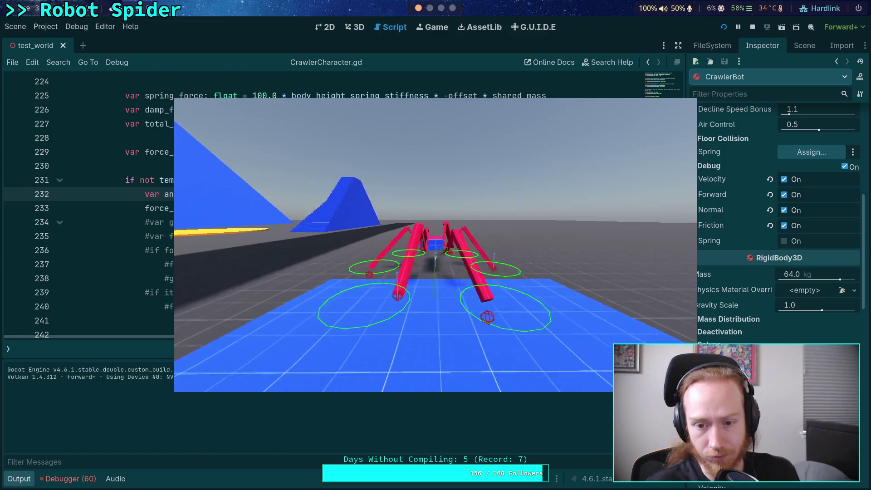
key("w")
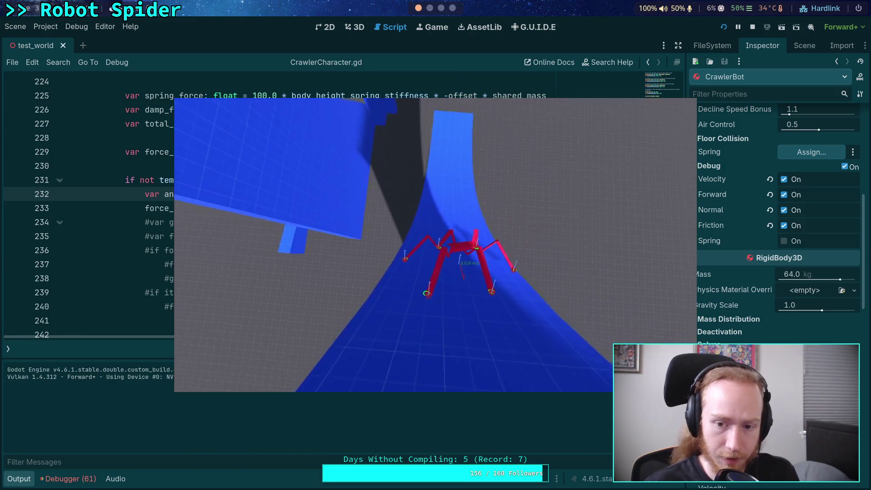
key("w")
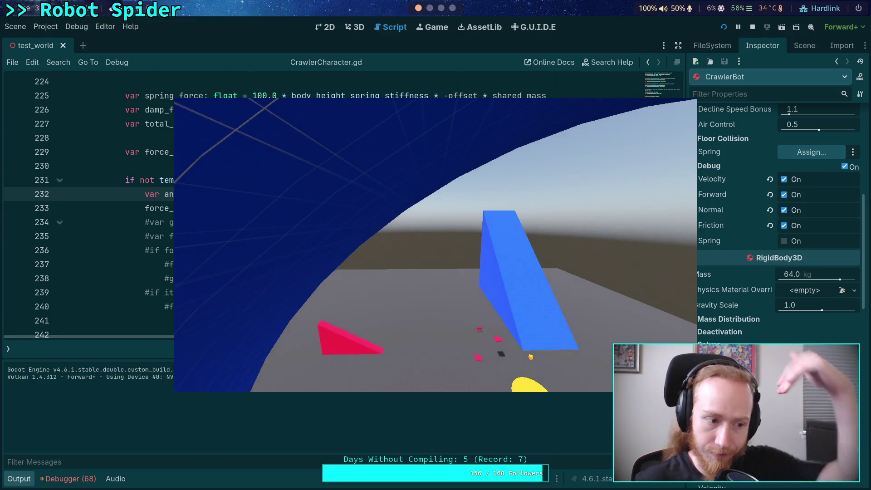
left_click(750, 28)
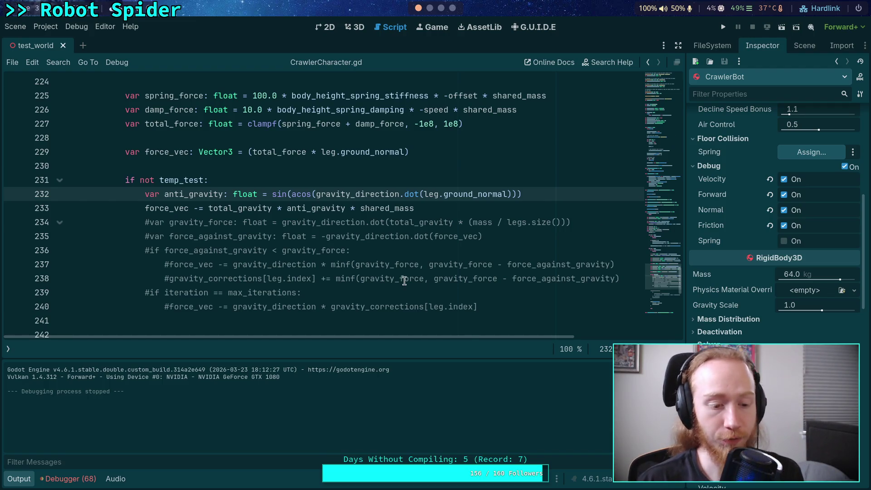
- Hide the output log and review the leg loop, selecting ground_offset in the offset calculation
left_click(19, 479)
scroll(228, 322, "up", 6)
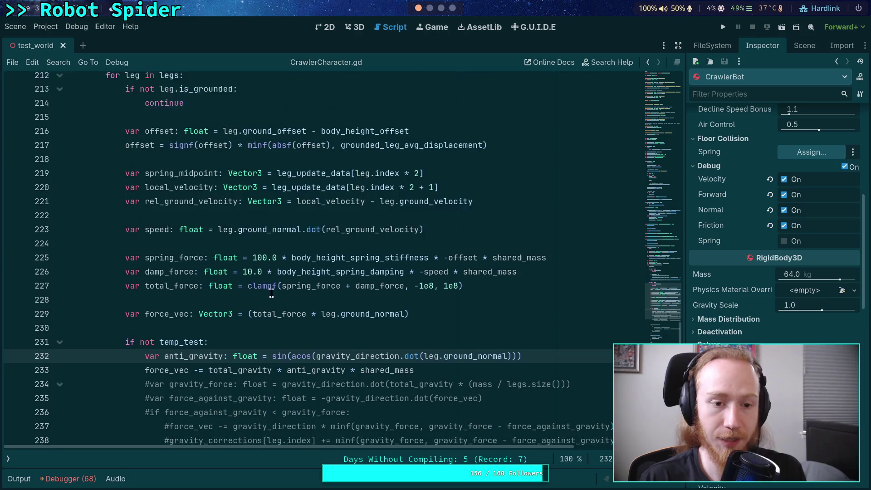
key("Up")
key("Up")
scroll(252, 329, "up", 2)
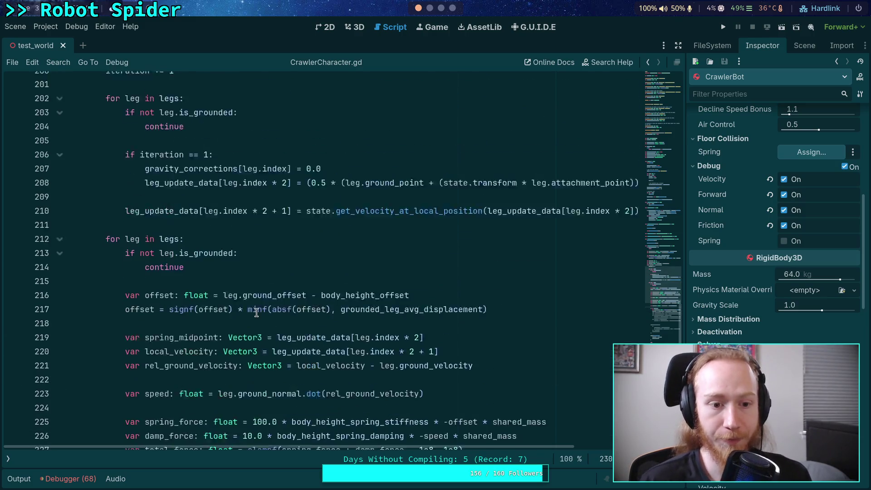
scroll(303, 307, "up", 1)
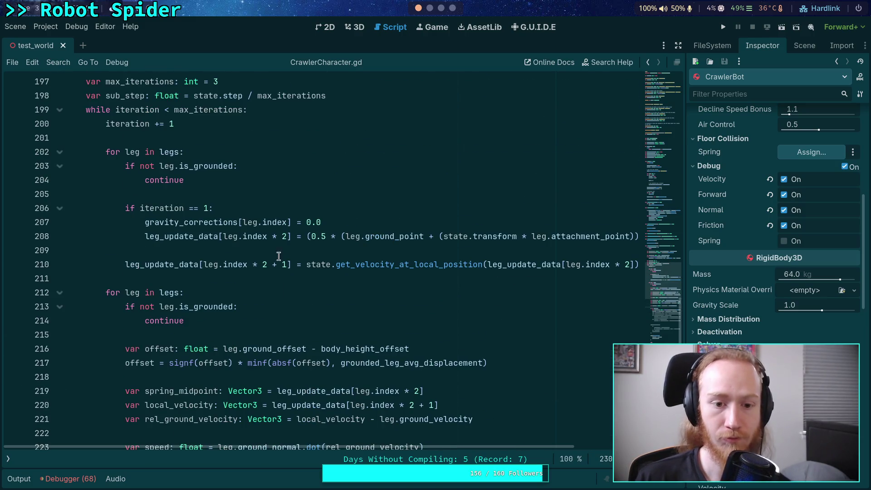
scroll(290, 272, "up", 4)
scroll(379, 369, "up", 2)
scroll(382, 365, "down", 7)
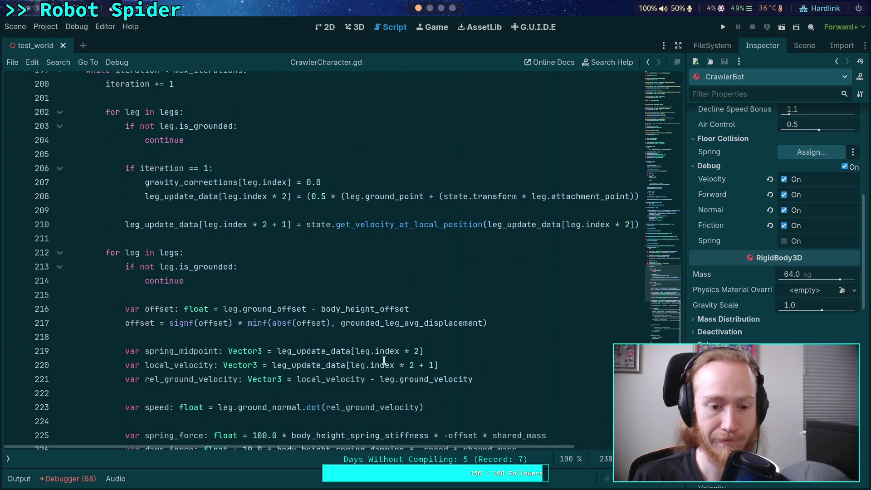
scroll(304, 250, "up", 1)
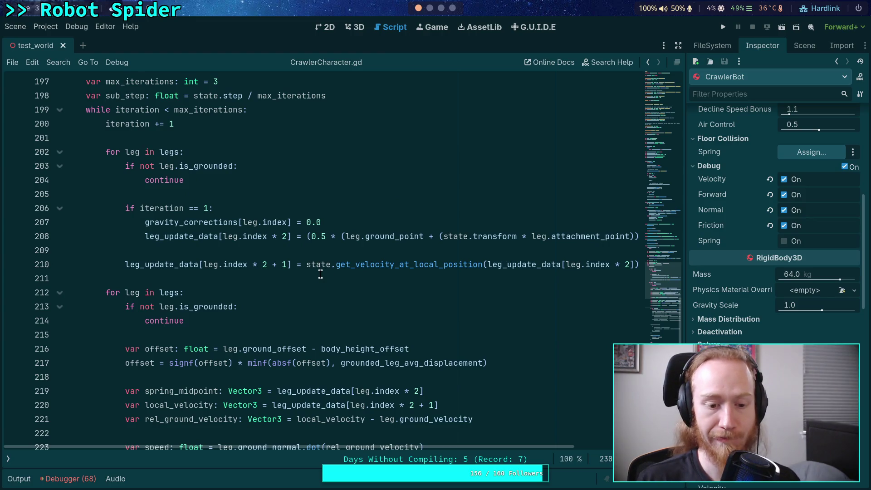
scroll(320, 274, "up", 14)
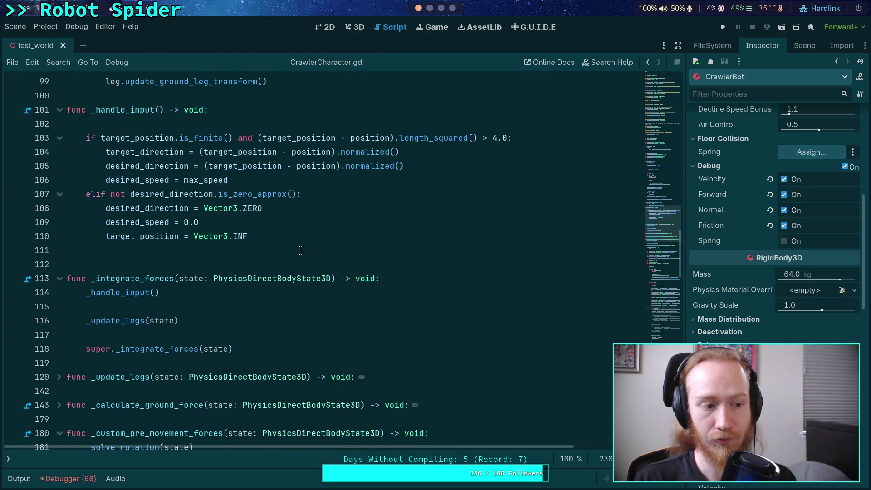
scroll(301, 251, "down", 15)
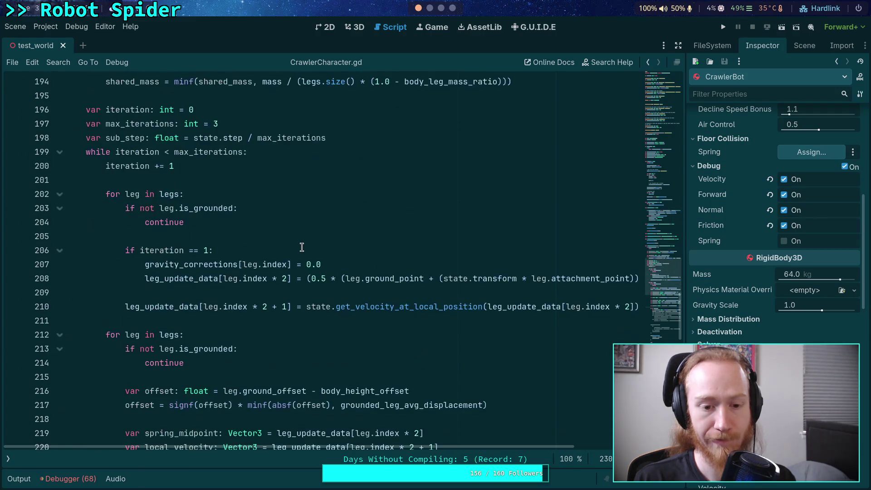
double_click(271, 307)
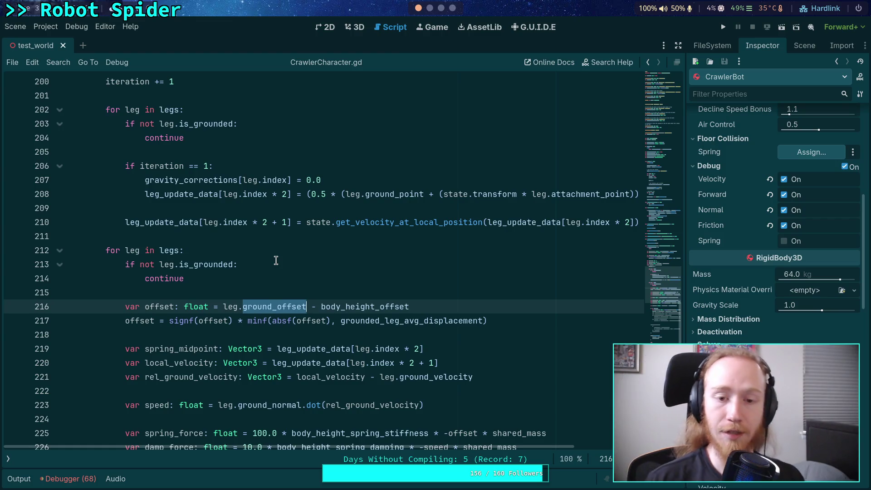
- Insert blank lines below the velocity update on line 210, then switch to the browser workspace
left_click(348, 209)
left_click(377, 232)
left_click(385, 209)
key("Down")
key("Down")
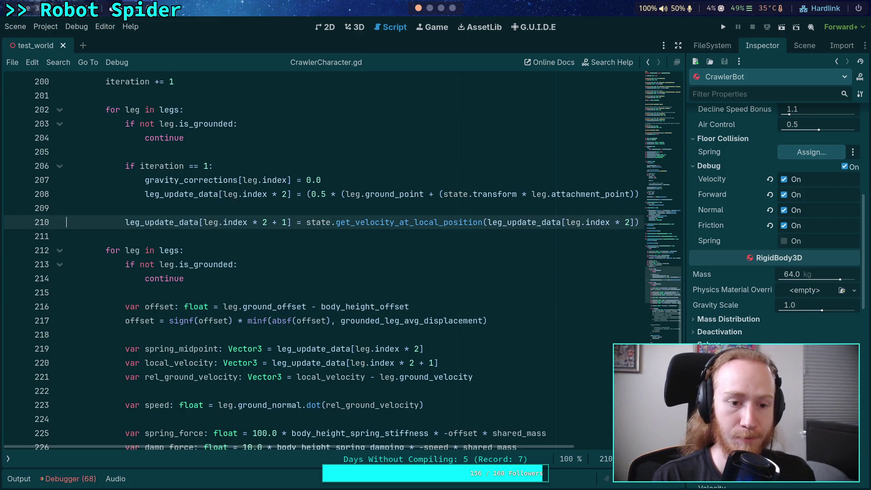
left_click(66, 208)
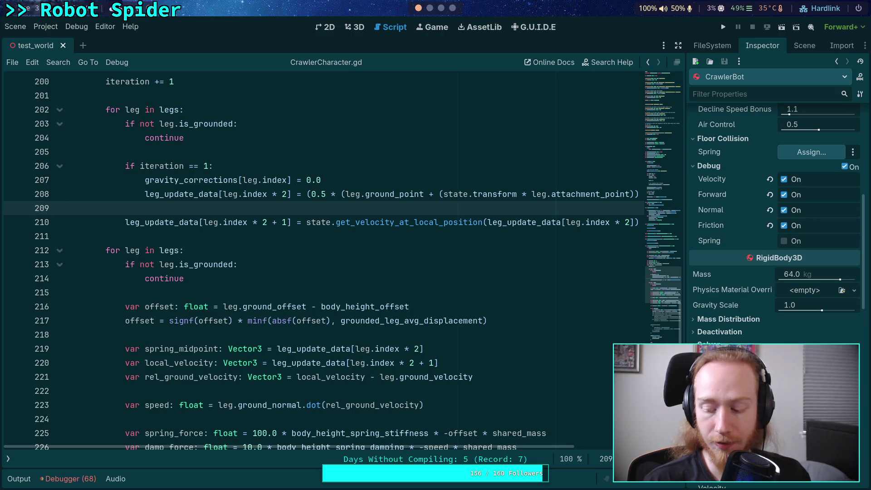
key("Down")
key("Down")
key("Return")
key("Return")
key("Up")
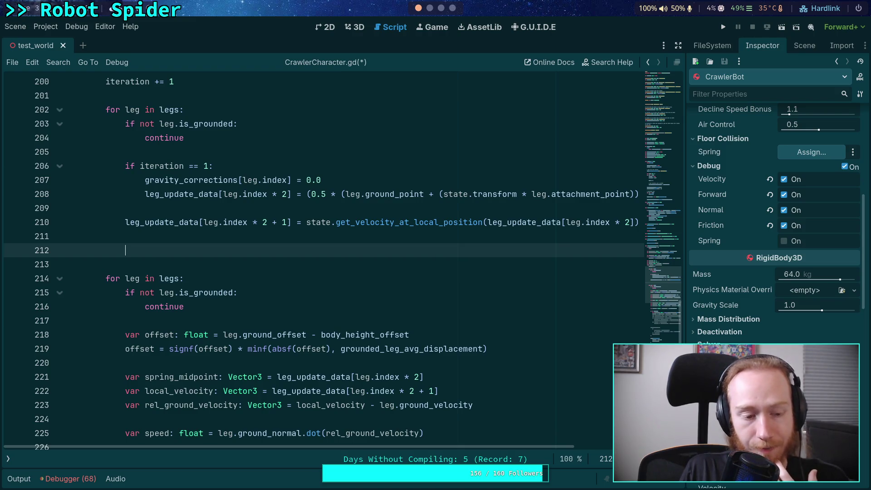
key("super+4")
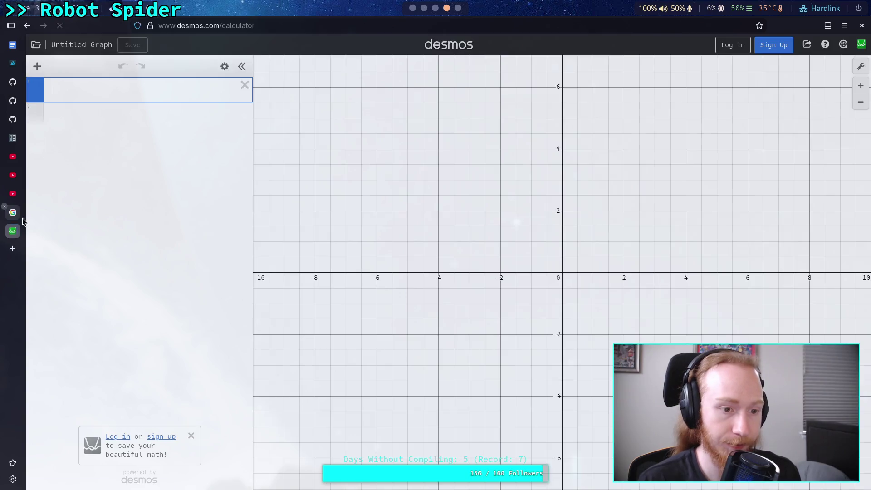
- Search YouTube for 'stable orbit formula'
key("ctrl+t")
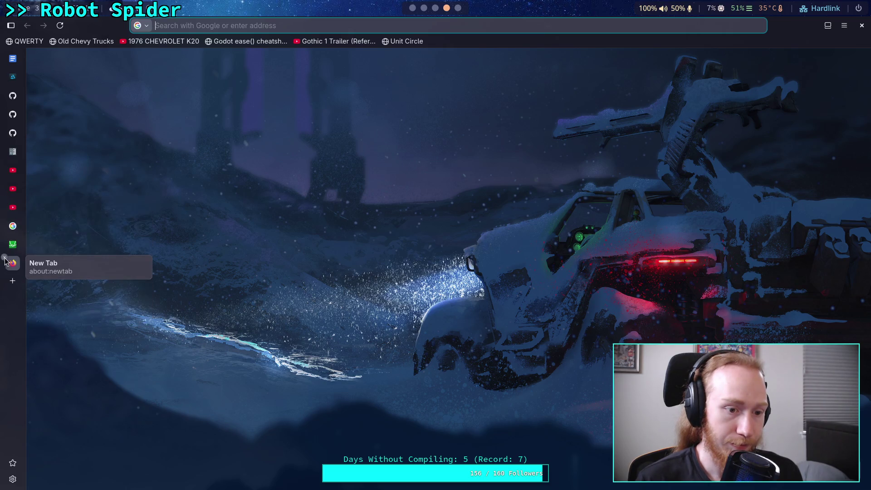
left_click(4, 256)
left_click(13, 195)
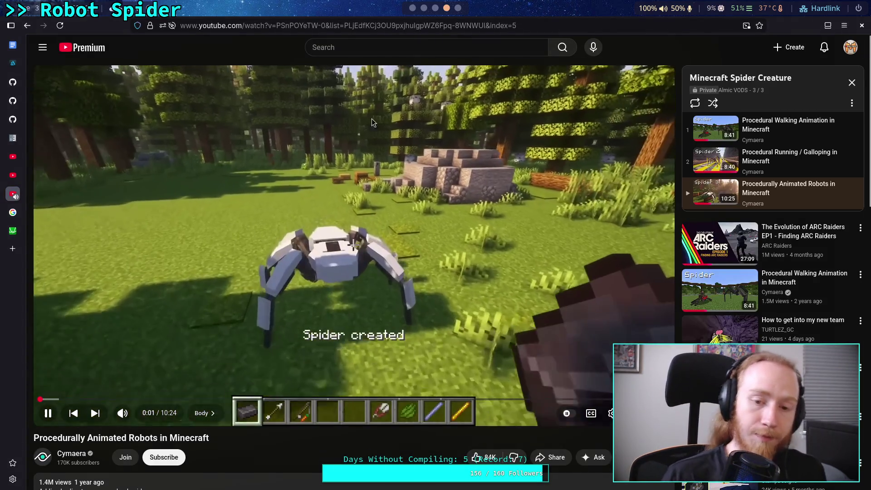
left_click(352, 156)
left_click(385, 45)
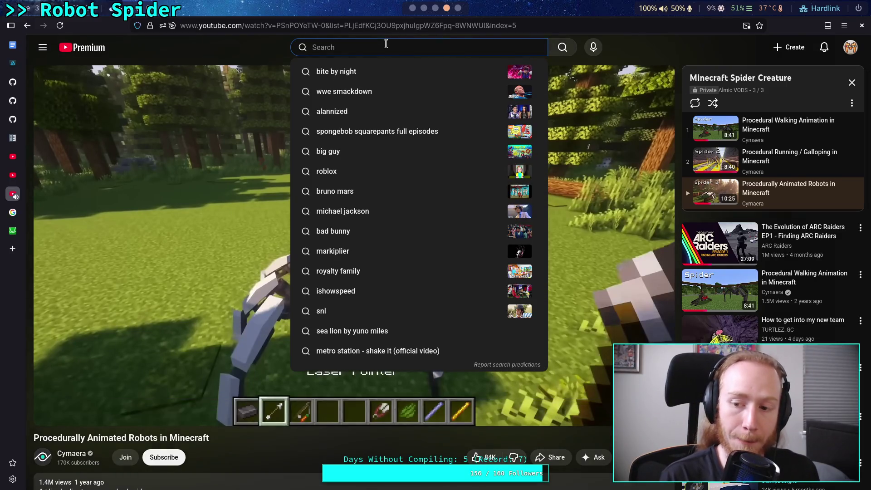
type("stable or")
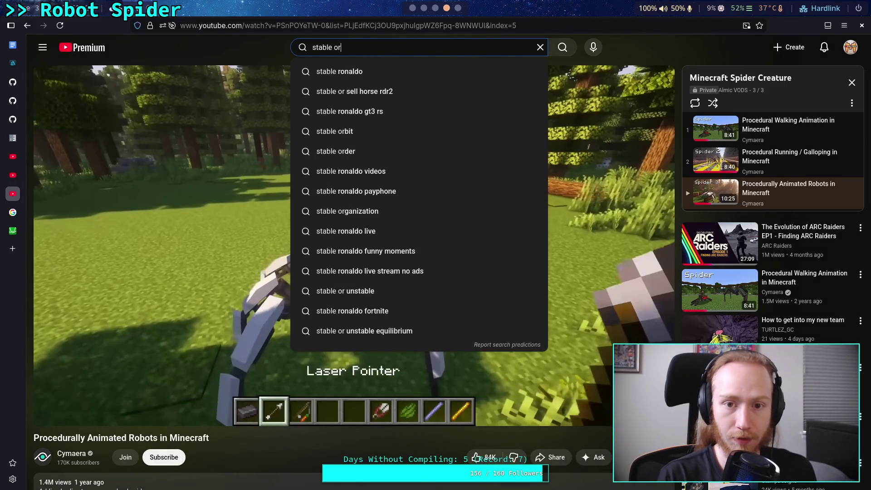
type("bit formula")
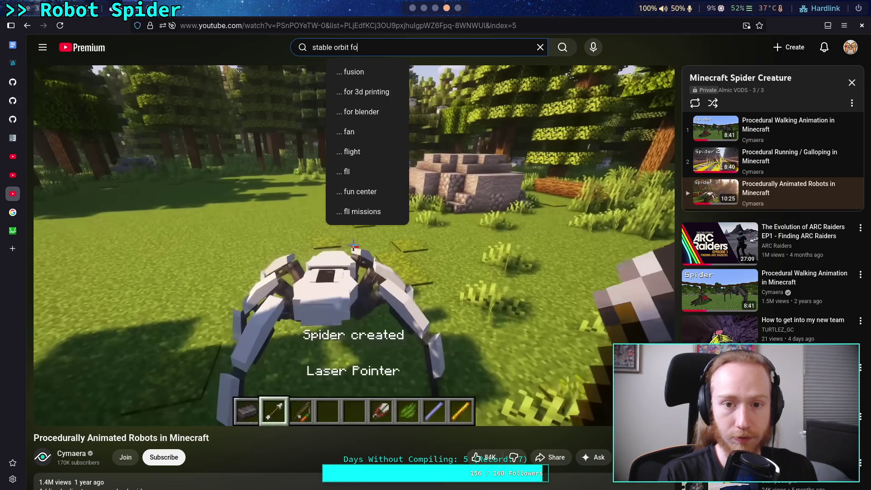
key("Return")
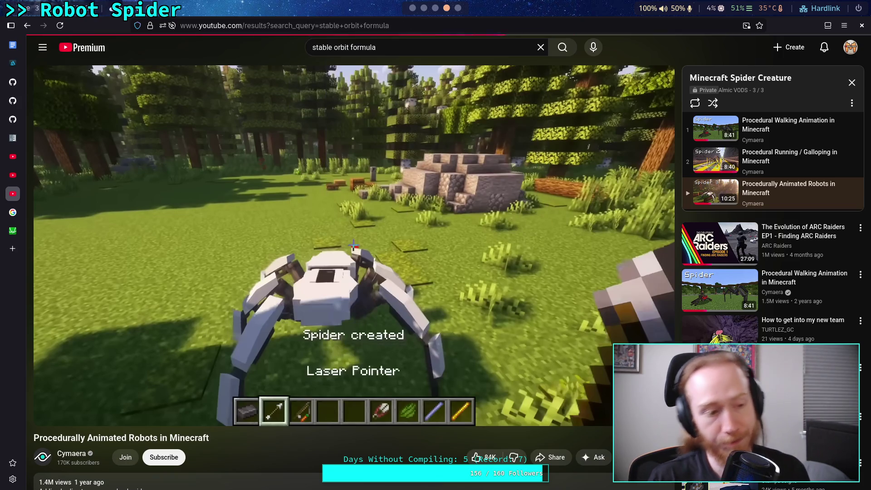
scroll(181, 200, "down", 8)
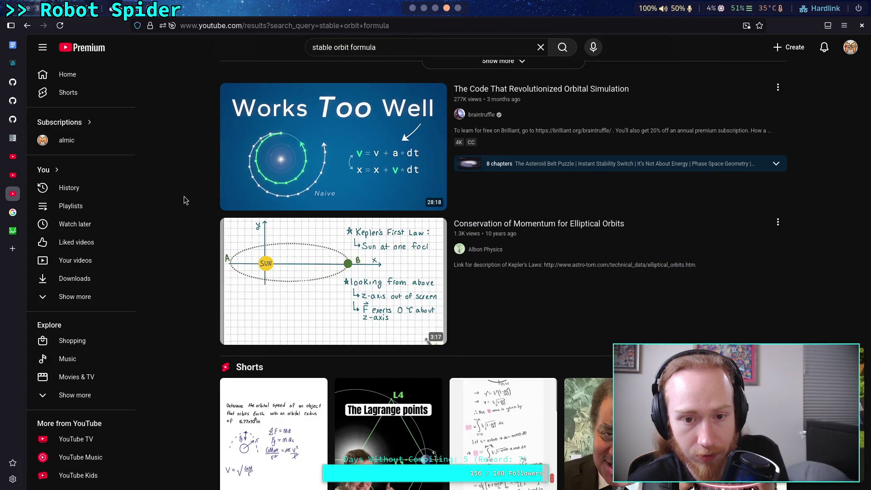
scroll(186, 200, "up", 2)
- Play 'The Code That Revolutionized Orbital Simulation', pause on the update equations, and return to Godot
left_click(592, 208)
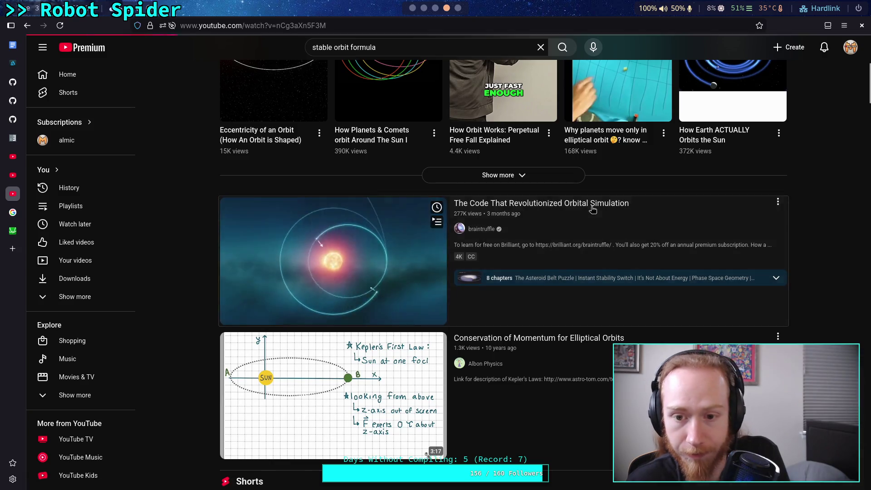
left_click(464, 276)
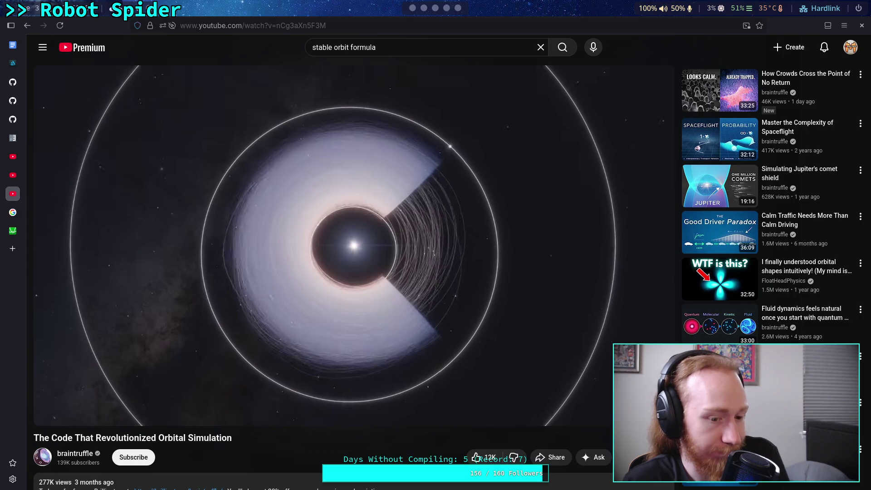
left_click(77, 315)
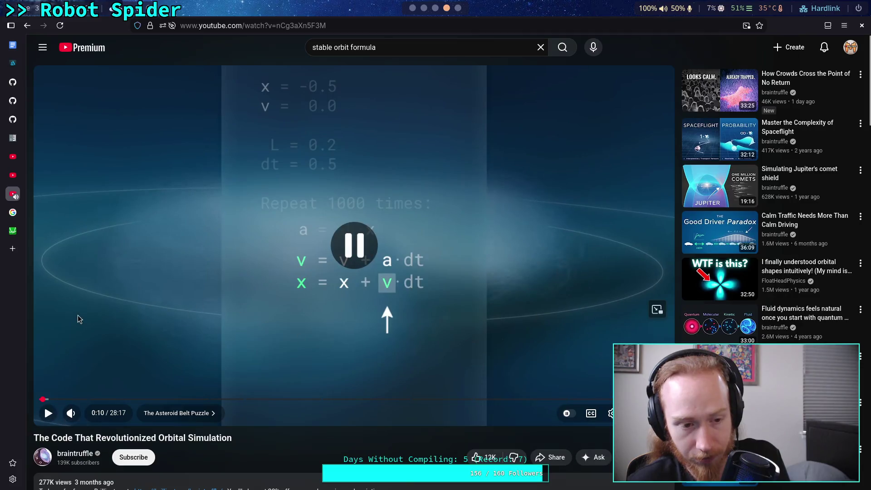
left_click(194, 255)
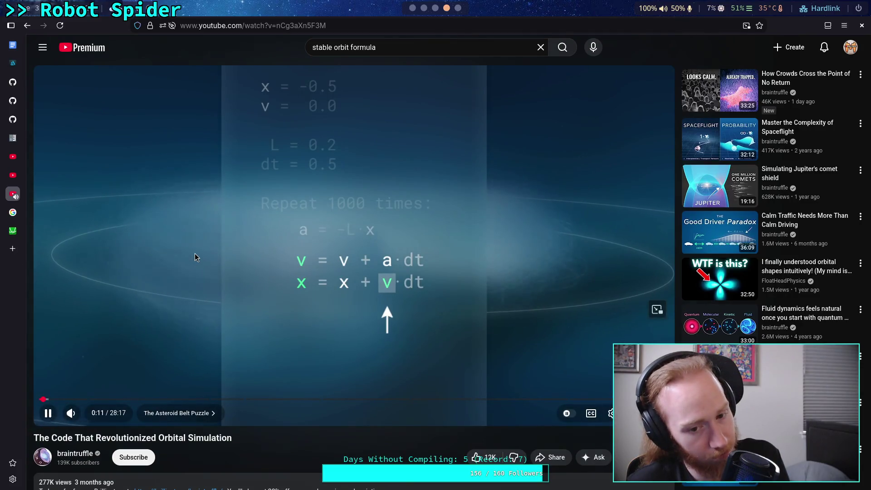
left_click(195, 257)
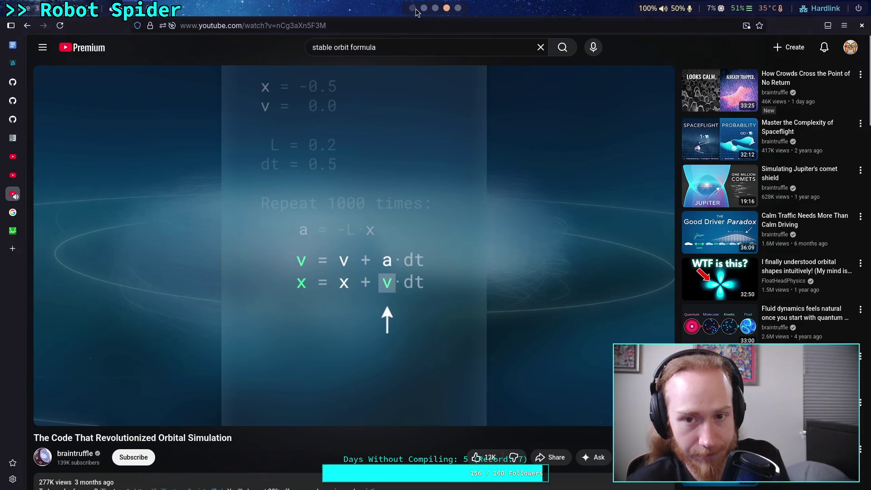
left_click(412, 8)
scroll(433, 9, "down", 3)
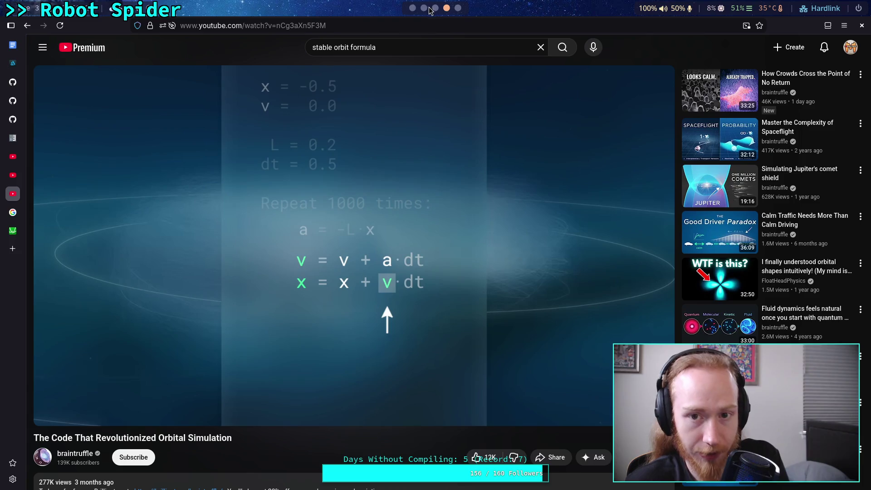
left_click(412, 8)
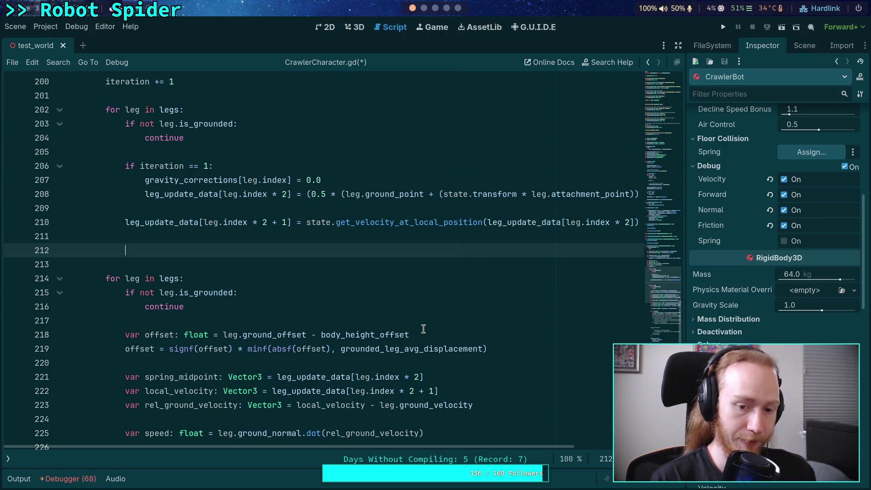
- Type 'leg.ground_offset +=' on line 212 and reveal the scripts and methods list
type("leg.")
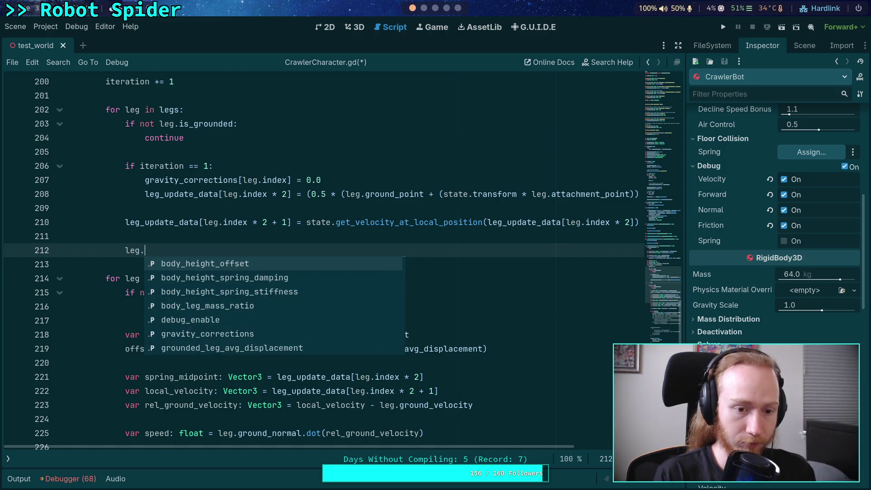
type("grou")
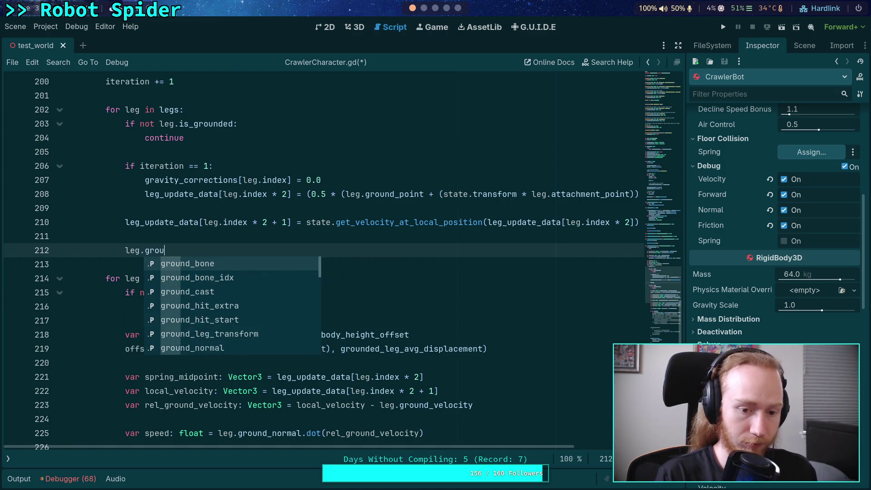
type("nd_offset +=")
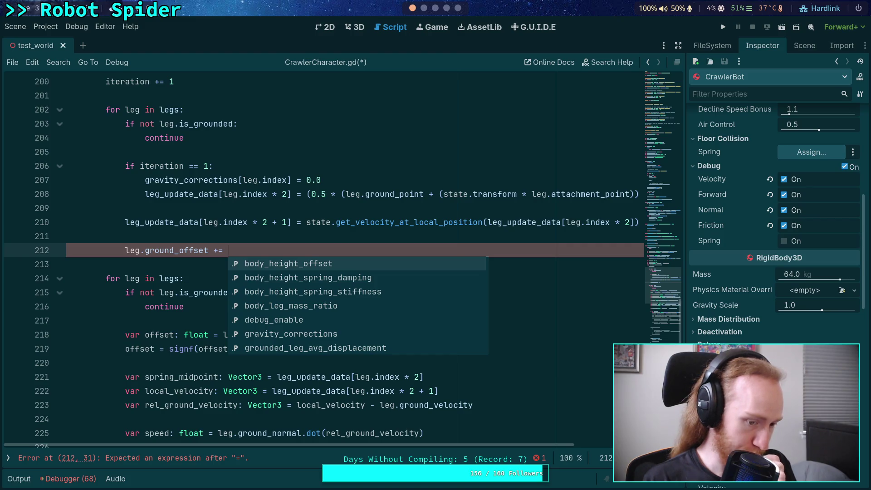
left_click(8, 457)
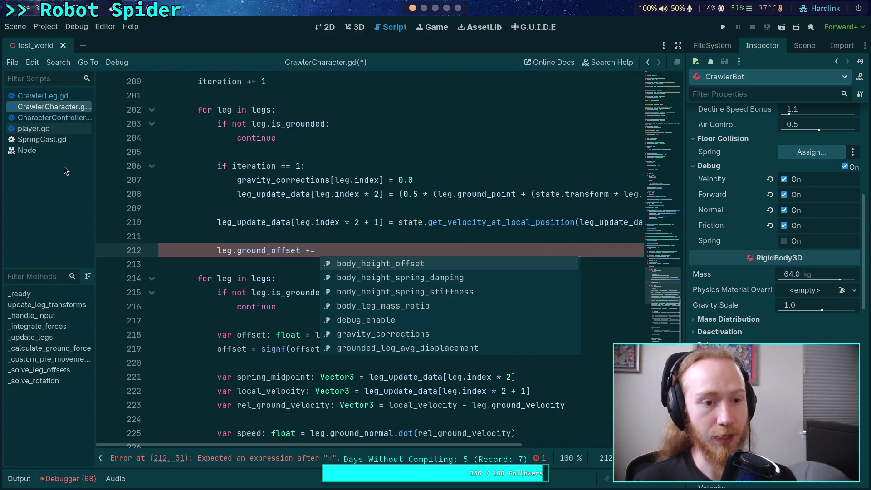
- Copy lines 310–311 (body_plane and ground_offset) from CrawlerLeg.gd, then return to CrawlerCharacter.gd
left_click(45, 96)
double_click(244, 249)
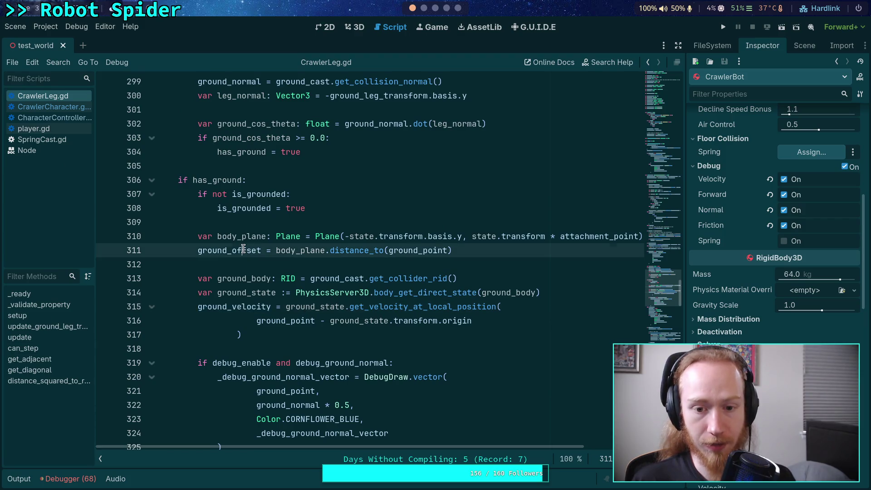
double_click(294, 250)
scroll(421, 409, "up", 2)
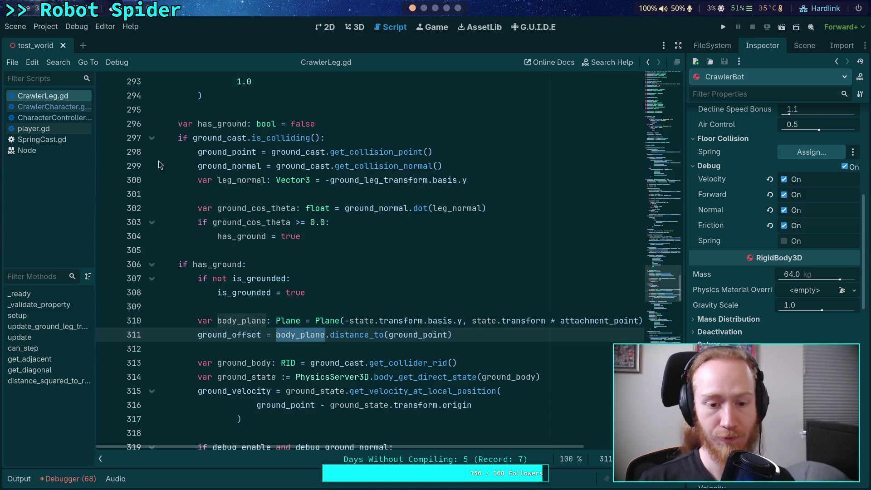
left_click(492, 334)
mouse_move(452, 335)
left_mouse_down()
mouse_move(200, 336)
mouse_move(199, 321)
left_mouse_up()
right_click(228, 321)
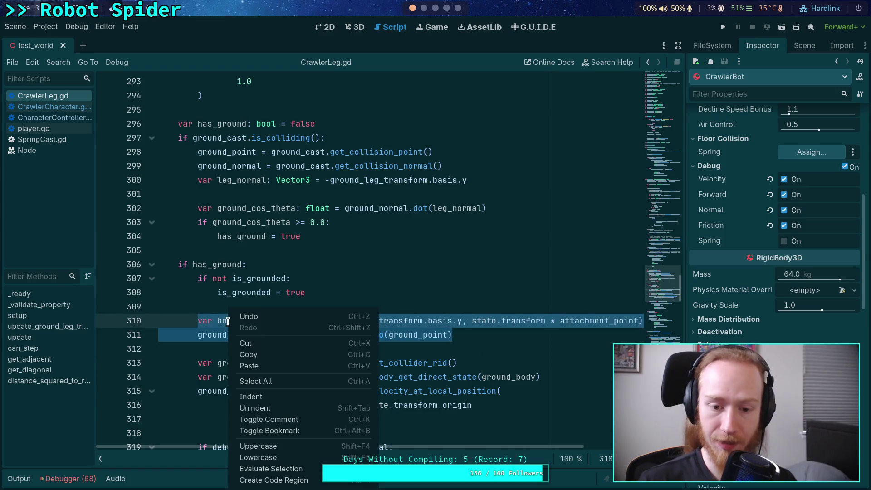
left_click(249, 355)
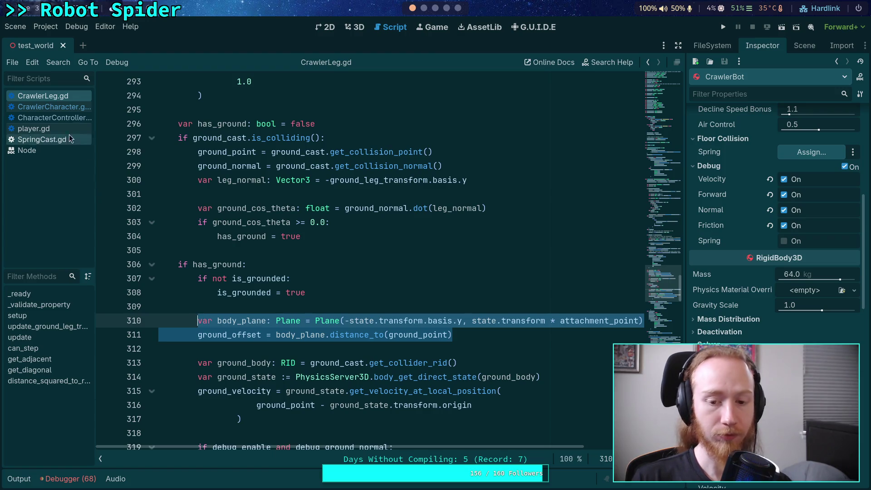
left_click(50, 108)
- Add a '# Copied from CrawlerLeg' comment and paste the body_plane and ground_offset lines below it
left_click(361, 238)
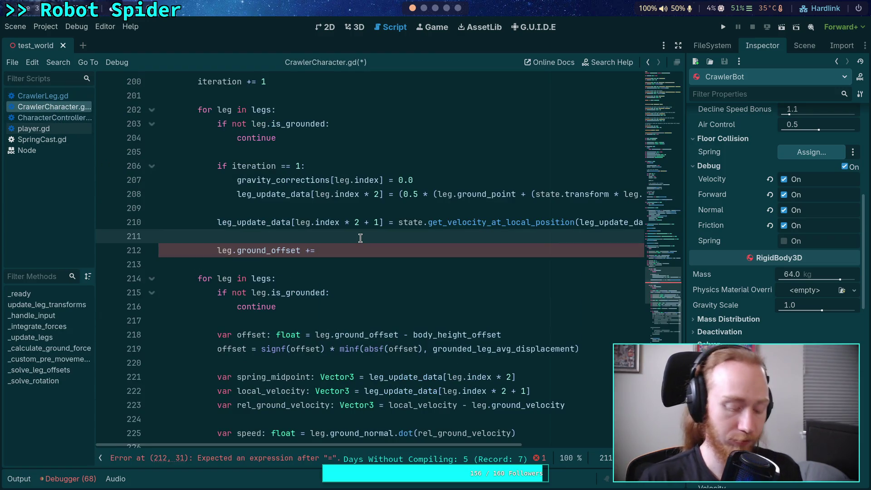
key("Return")
type("# Copiend")
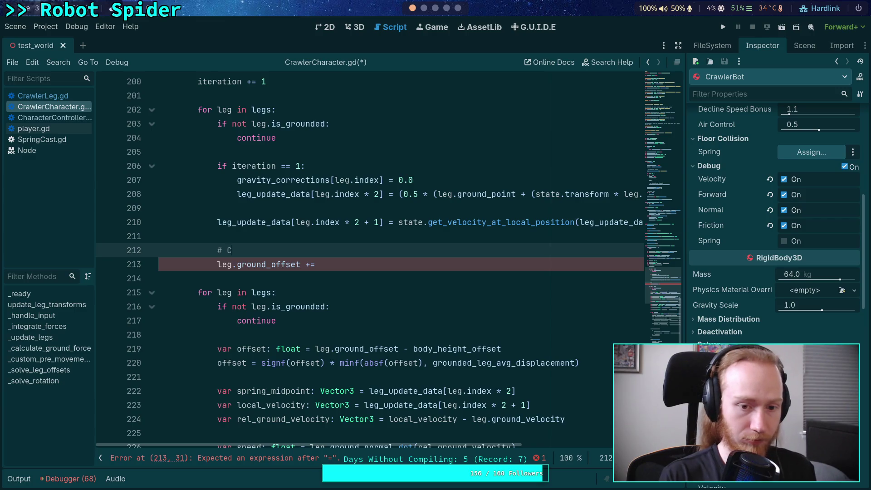
key("BackSpace")
key("BackSpace")
type("d from ")
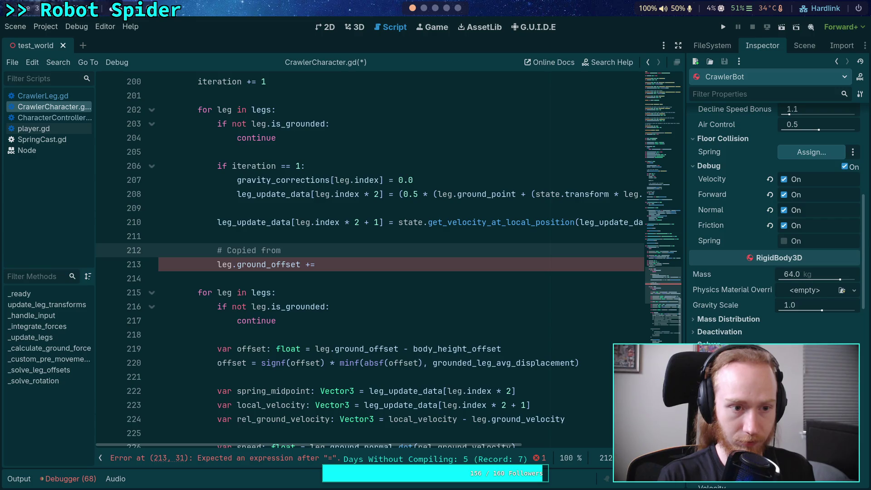
type("Craw")
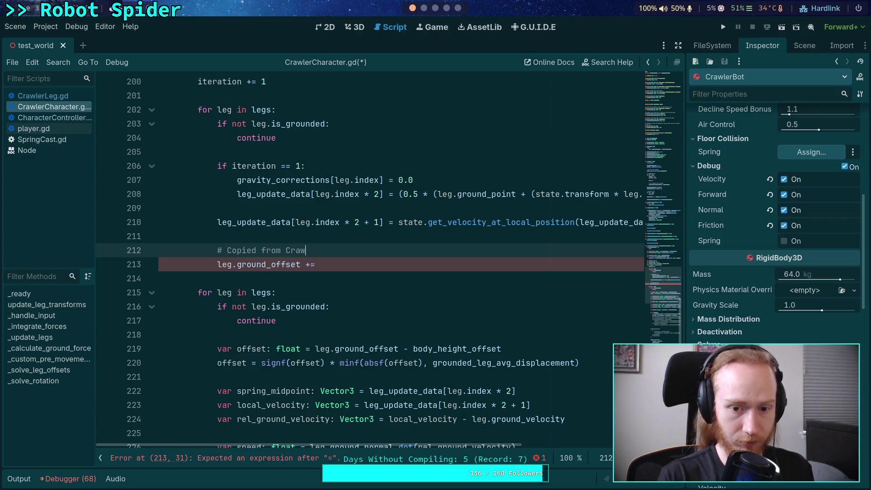
type("lerLeg")
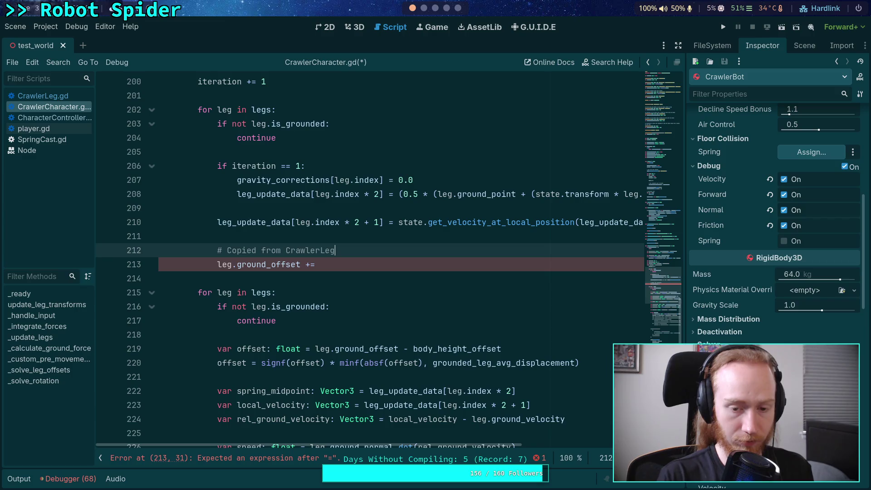
key("ctrl+v")
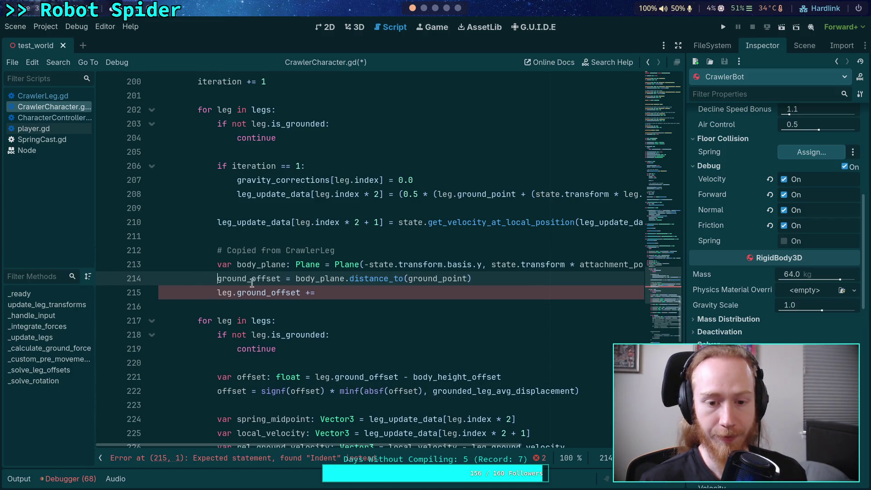
key("Tab")
left_click(425, 245)
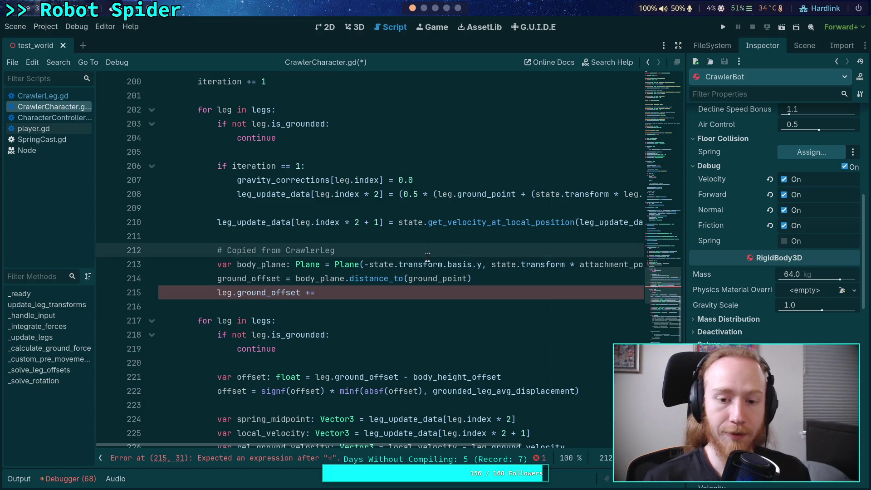
key("Return")
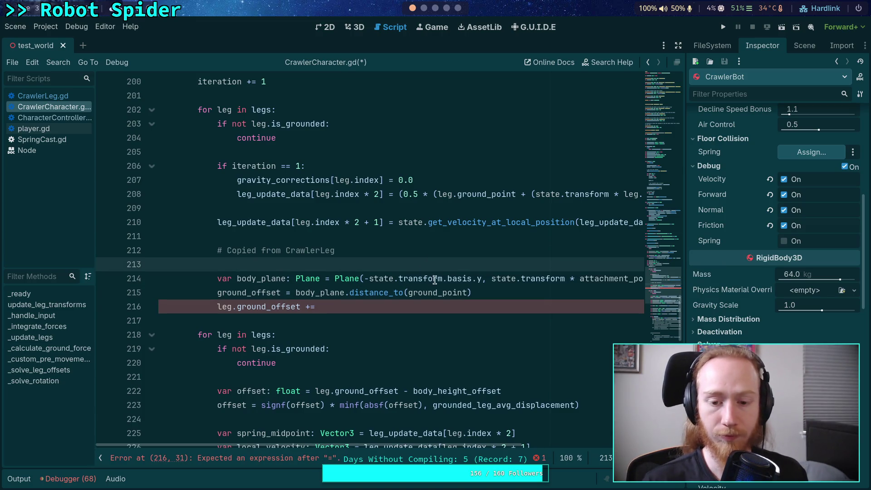
- Widen the script editor by dragging the splitter toward the Inspector dock
left_click_drag(482, 279, 364, 279)
left_click_drag(684, 279, 722, 279)
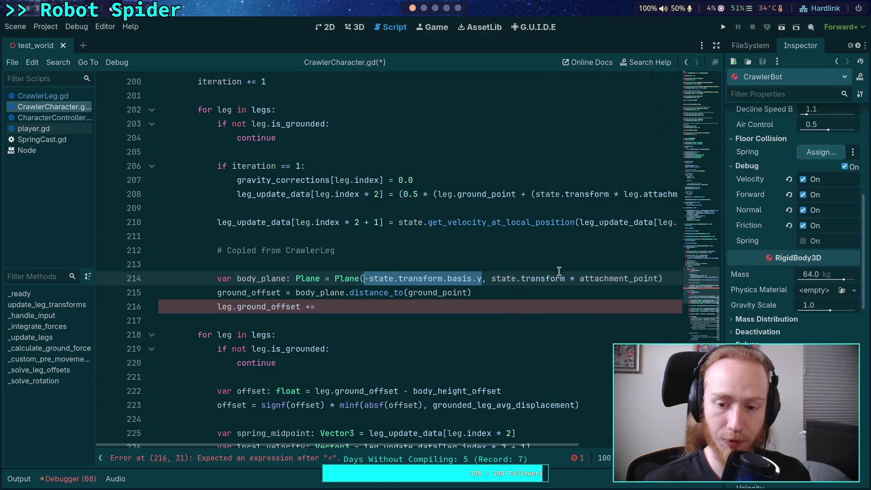
left_click(564, 279)
scroll(438, 277, "up", 2)
scroll(422, 263, "up", 2)
scroll(409, 255, "down", 2)
left_click(467, 137)
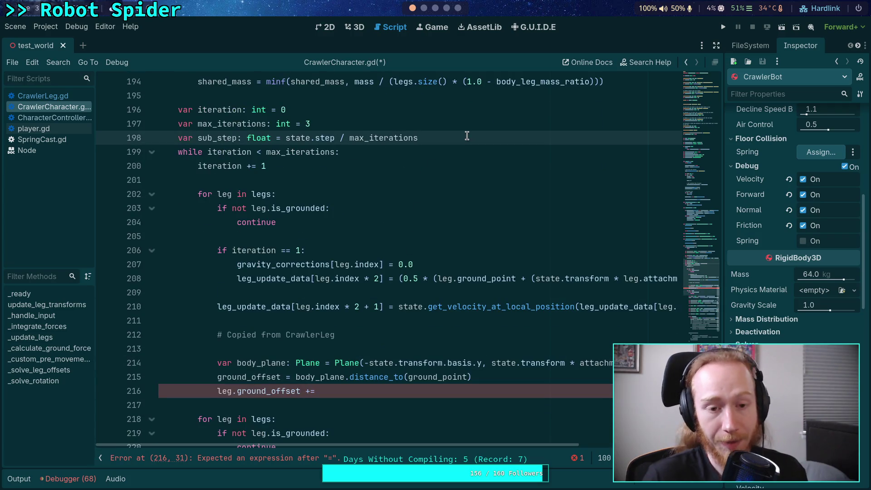
- Declare 'var virtual_transform: Transform3D = state.transform' on new line 199 before the while loop
key("Return")
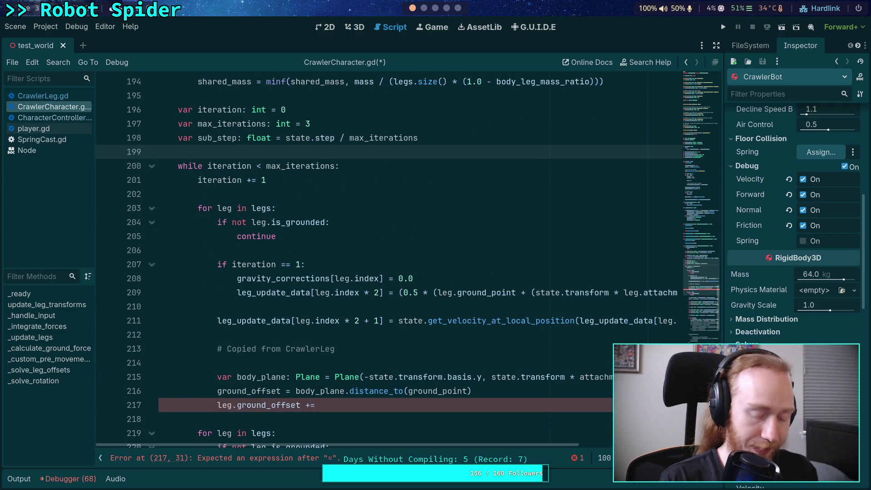
type("state.tra")
key("BackSpace")
key("BackSpace")
key("BackSpace")
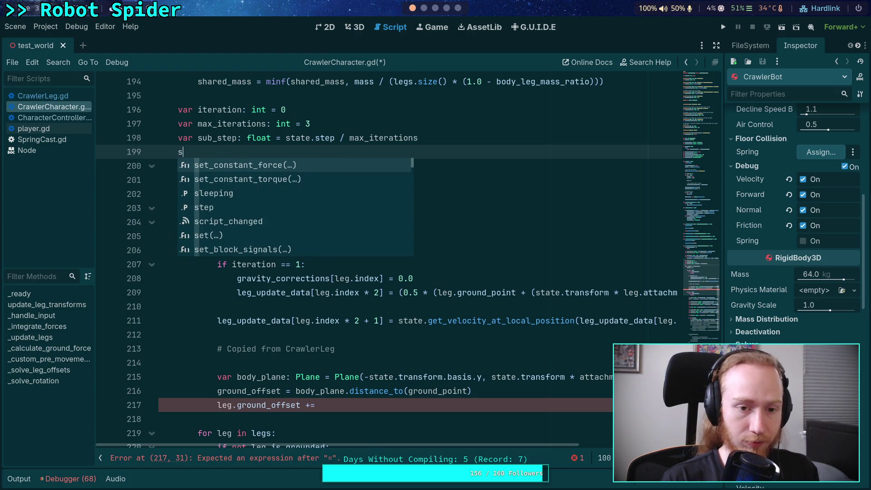
key("BackSpace")
type("var virtual_trans")
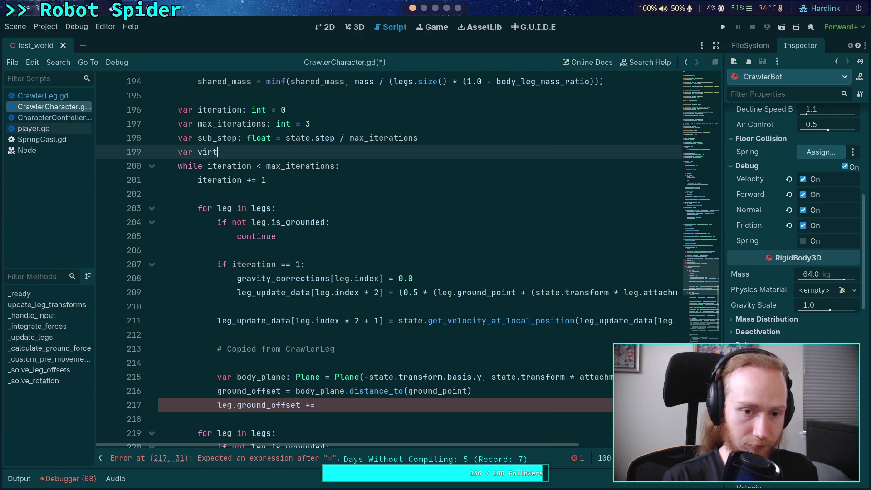
type("form")
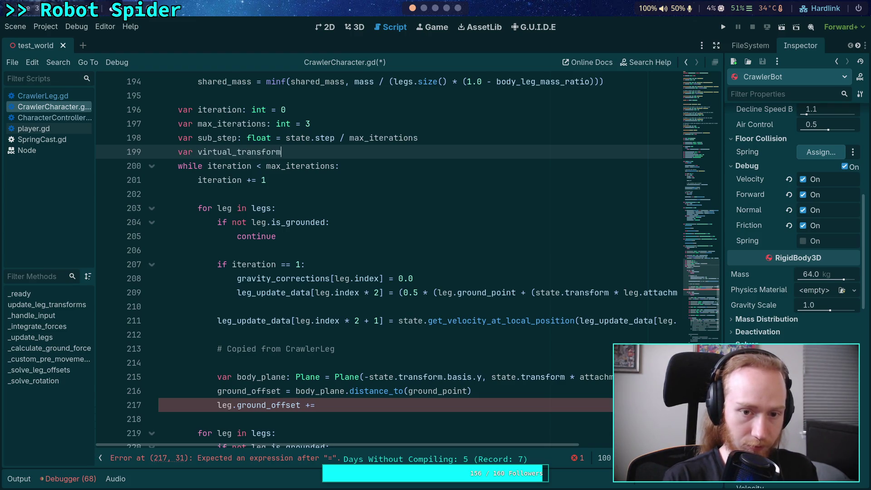
type(": Tr")
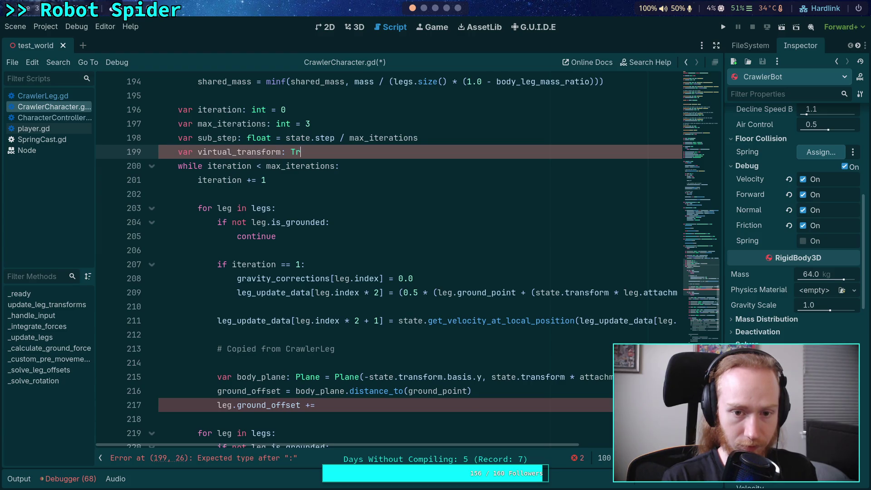
type("ansform3D =")
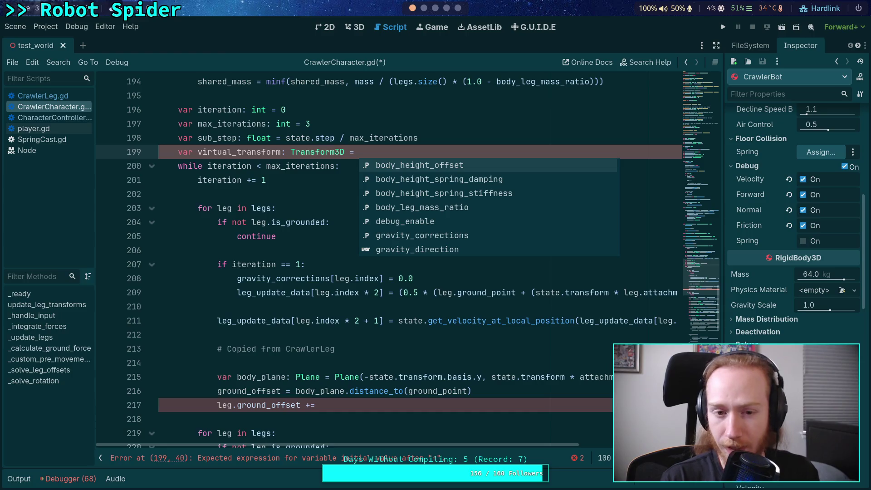
type("s")
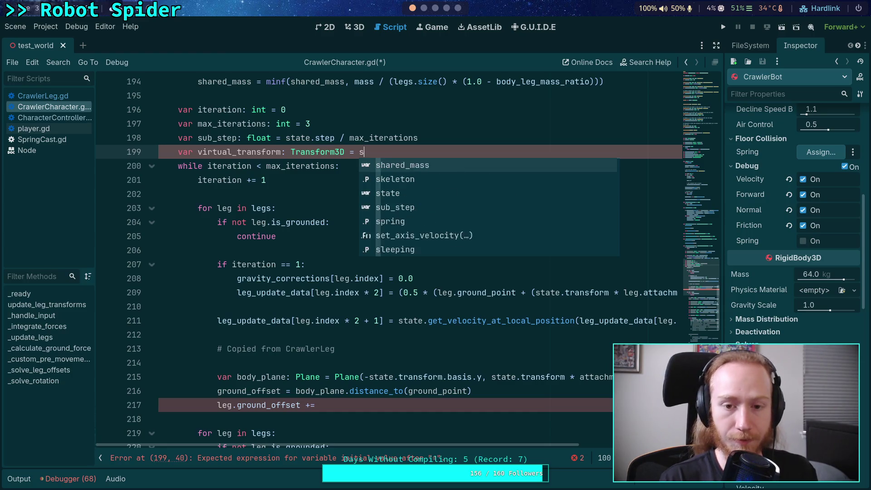
type("tate.transform")
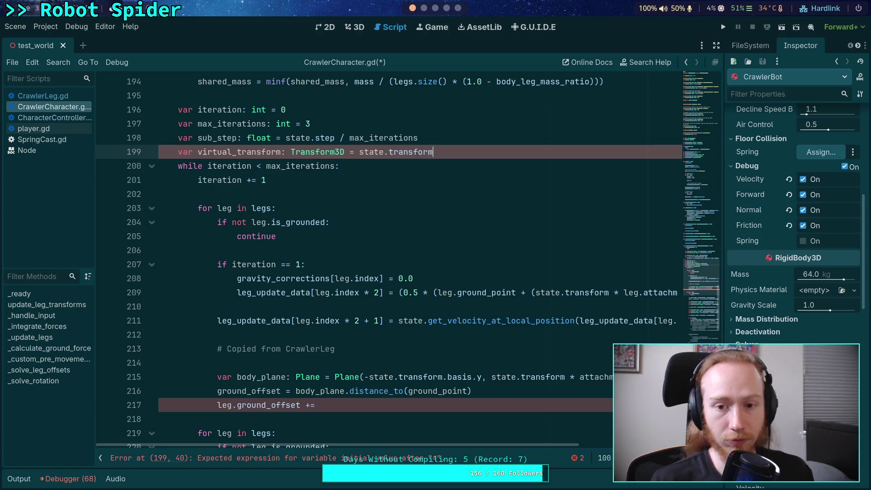
key("Return")
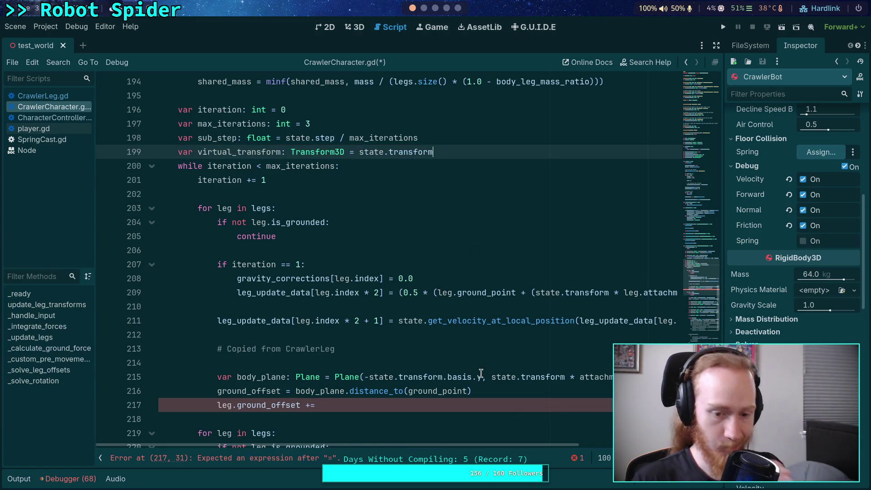
- Write 'if iteration != 1:' on the empty line under the copied comment
left_click(375, 367)
type("if iteration")
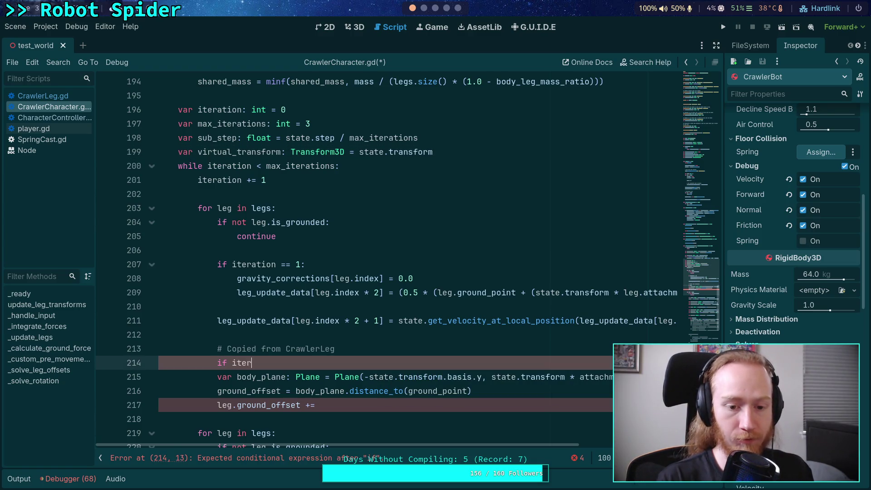
type(" >")
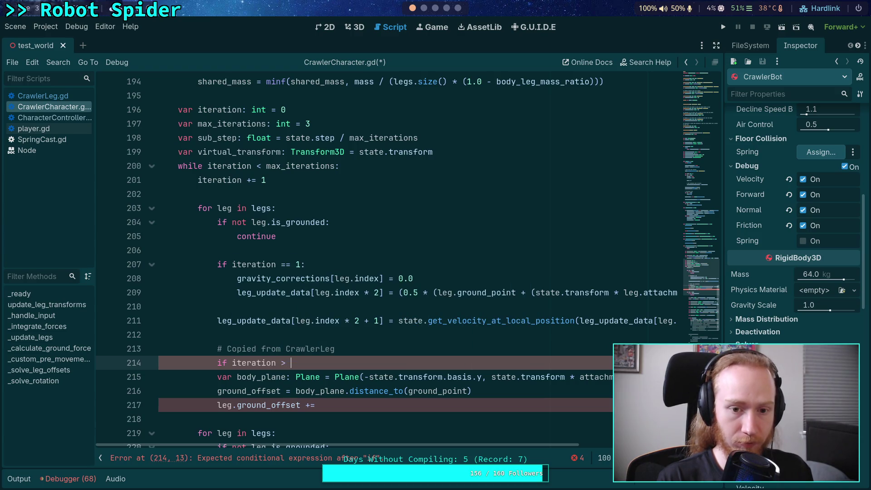
type("1:")
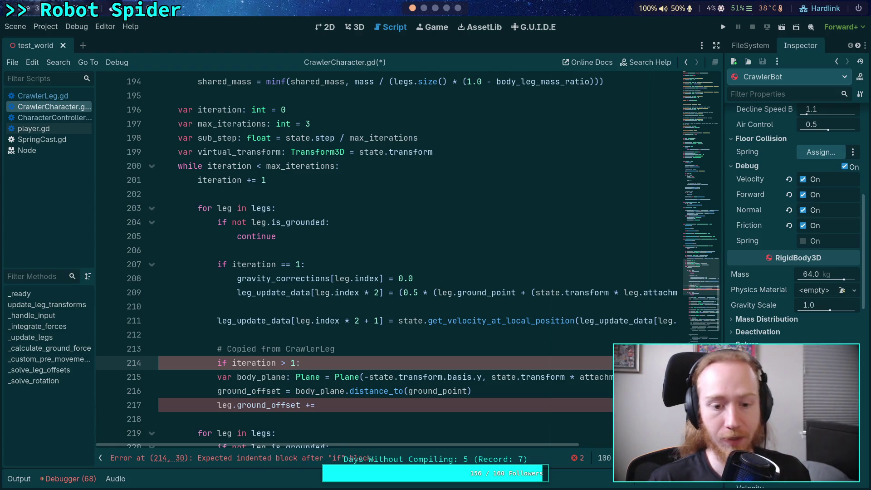
key("Left")
key("Left")
key("Left")
key("BackSpace")
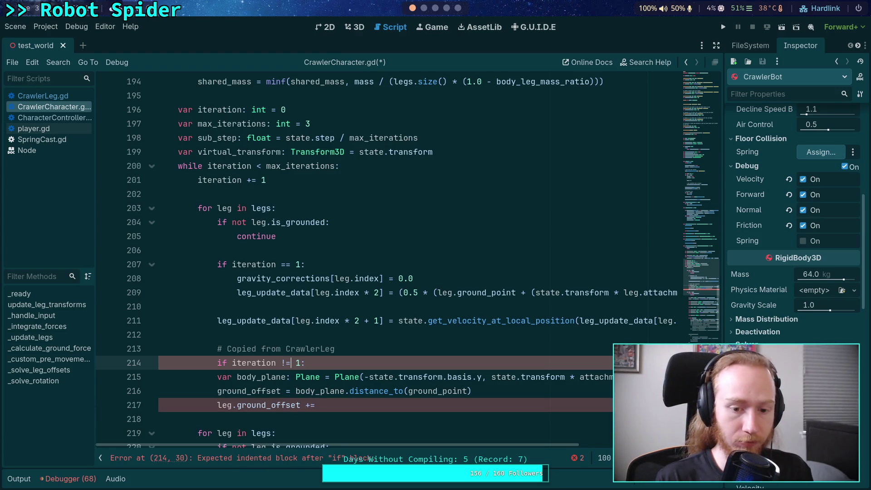
type("!=")
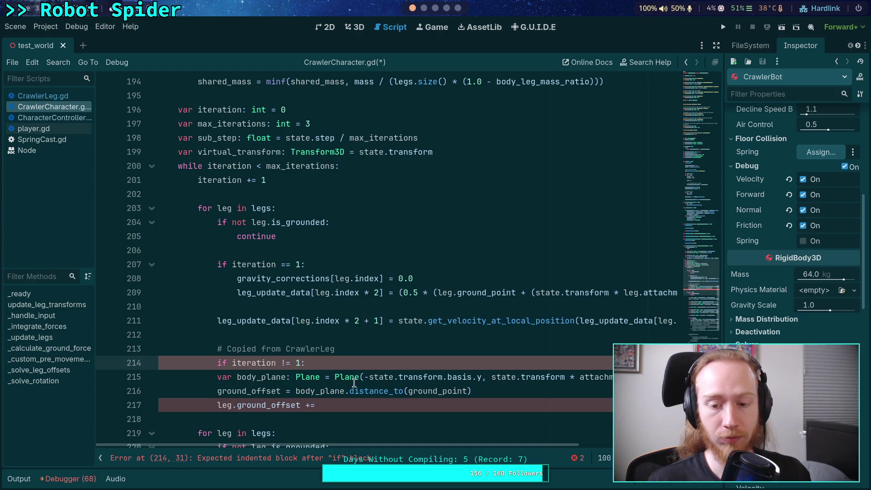
- Indent the body_plane and ground_offset lines under the new if block
mouse_move(354, 380)
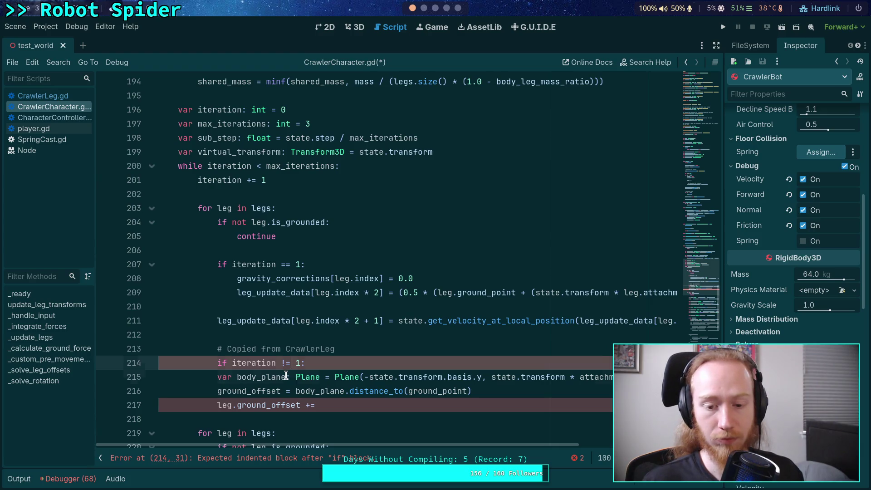
key("Down")
key("Down")
key("Left")
key("Left")
key("Left")
key("Up")
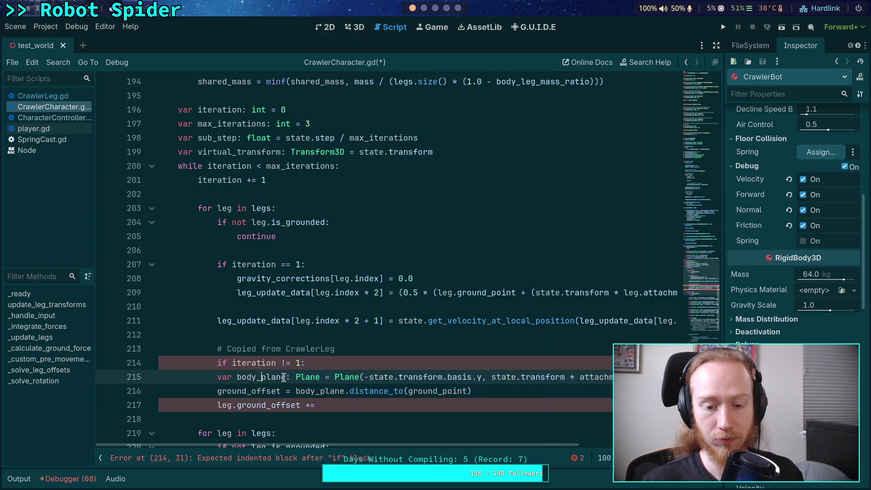
left_click_drag(285, 378, 278, 408)
key("Tab")
left_click(388, 406)
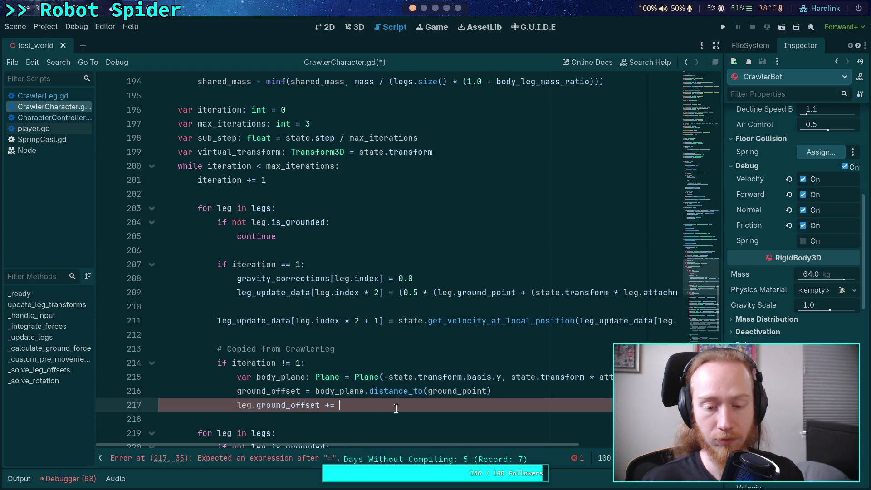
left_click_drag(340, 405, 235, 405)
scroll(361, 400, "down", 3)
scroll(360, 401, "down", 6)
scroll(385, 396, "up", 7)
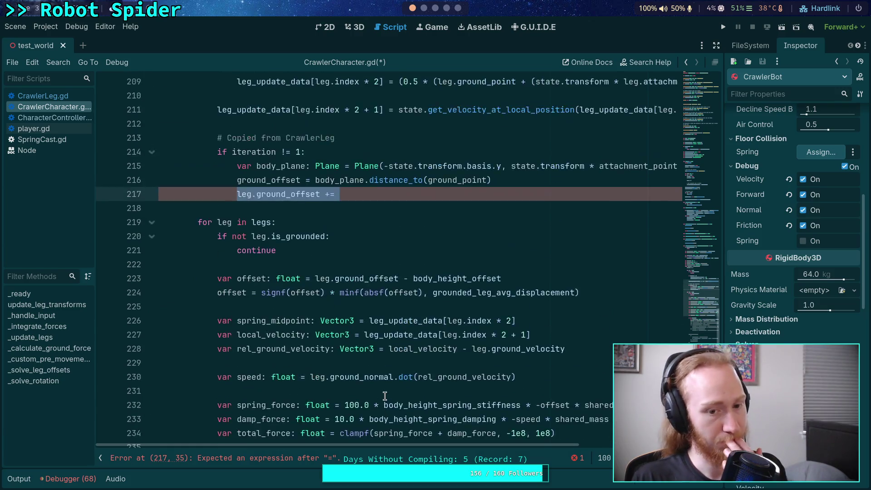
- Prefix ground_offset with 'leg.' and delete the leftover 'leg.ground_offset +=' line
left_click(374, 320)
double_click(327, 321)
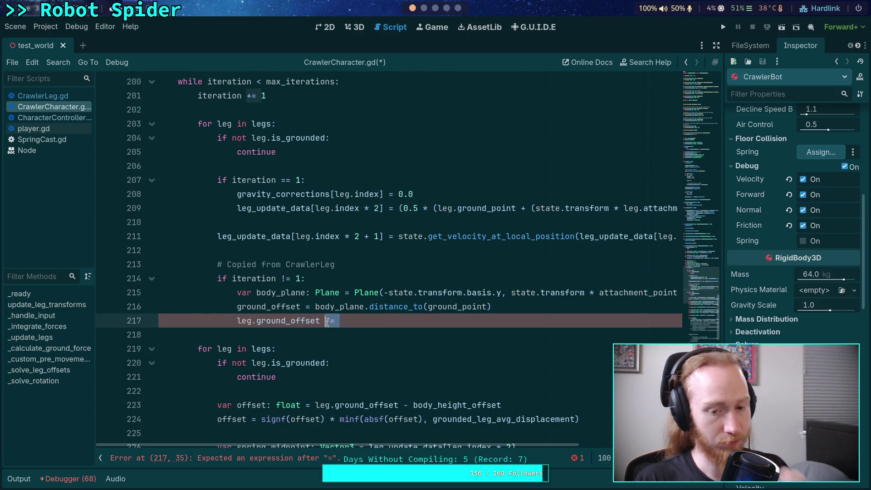
left_click(237, 307)
type("leg")
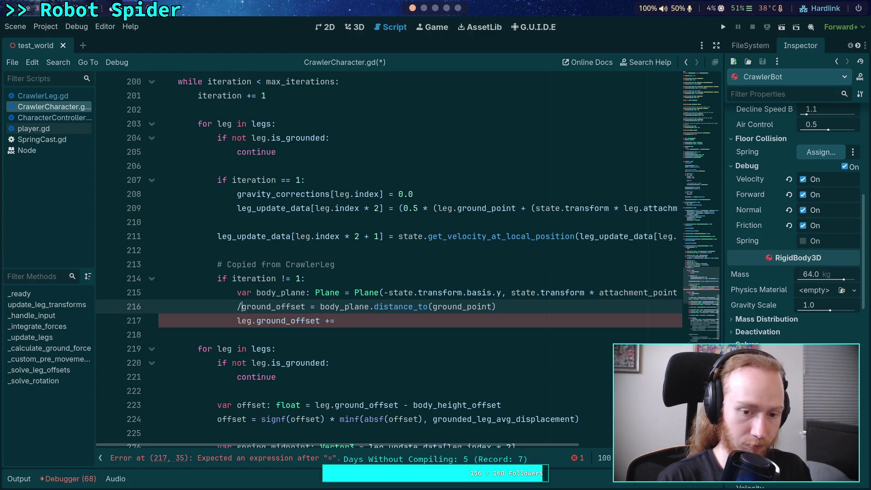
type(".")
left_click(393, 269)
left_click(509, 307)
key("shift+Down")
key("BackSpace")
scroll(552, 332, "up", 1)
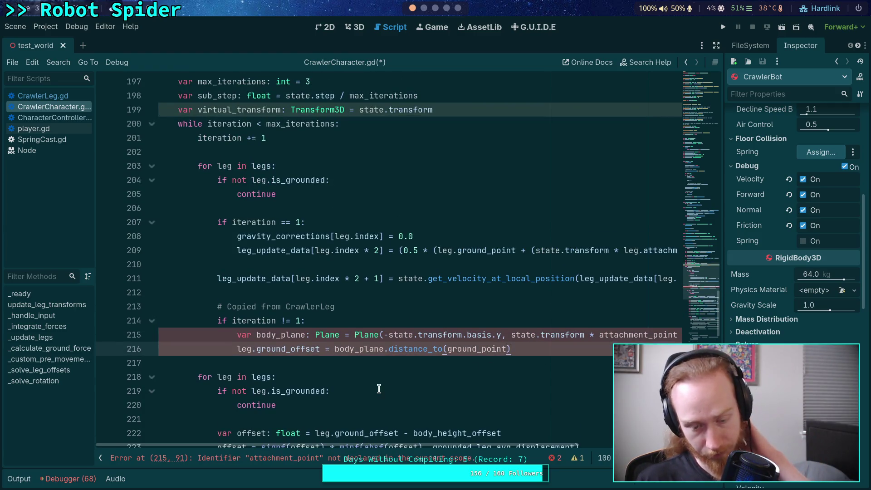
- Replace state with virtual_transform in the plane normal on line 215
mouse_move(438, 446)
left_mouse_down()
mouse_move(501, 446)
mouse_move(445, 445)
left_mouse_up()
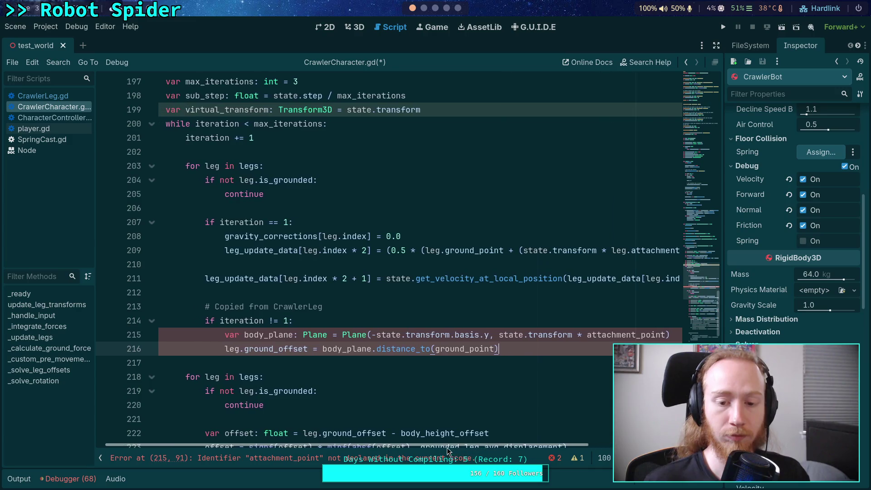
left_click(380, 338)
left_click_drag(380, 337, 411, 338)
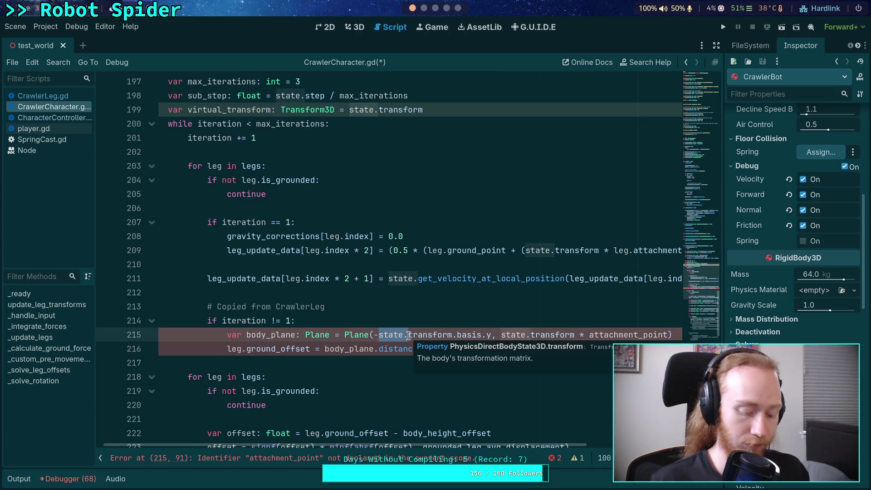
type("vin")
key("BackSpace")
type("rtual")
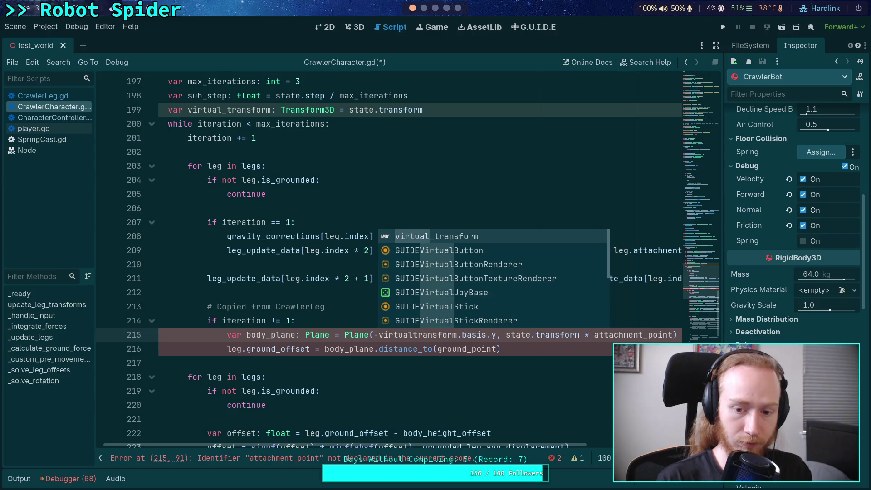
type("_")
left_click(516, 320)
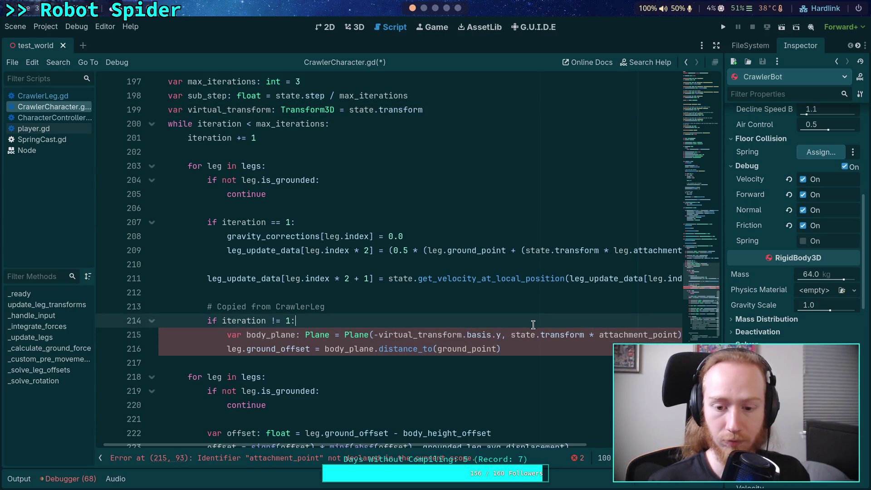
- Use leg.attachment_point and swap the remaining state.transform for virtual_transform on line 215
left_click_drag(477, 448, 524, 445)
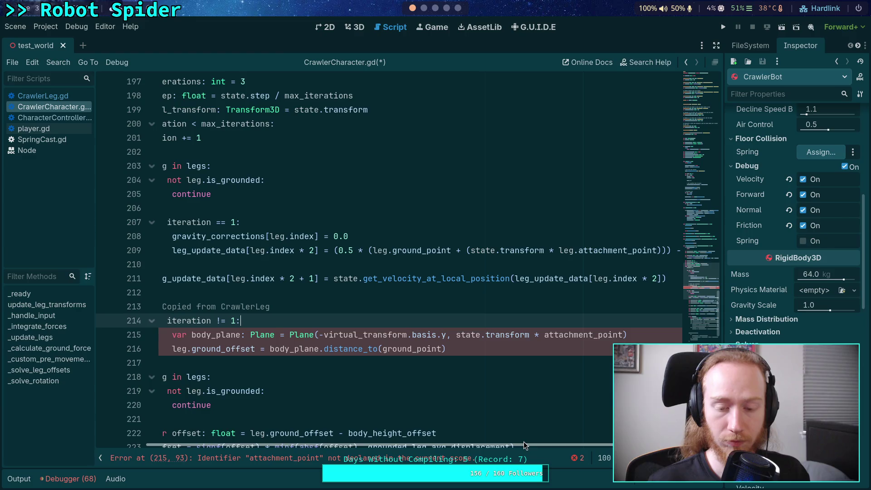
left_click(382, 349)
type("leg.")
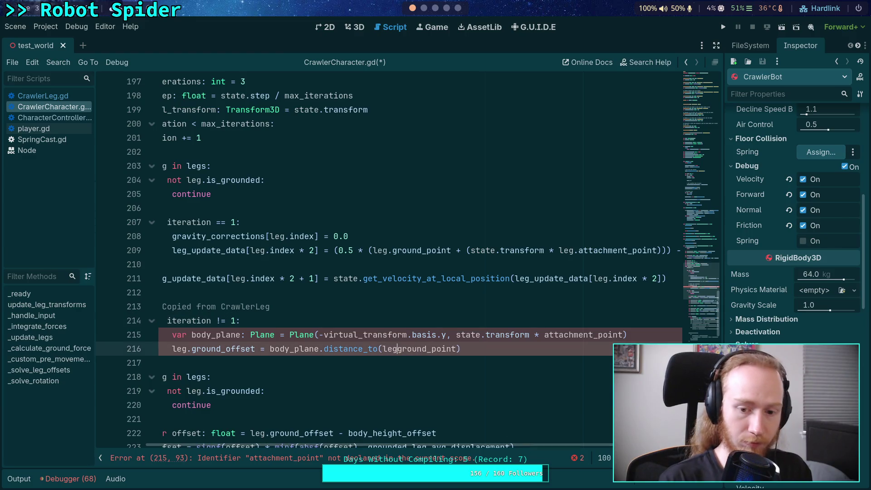
left_click(407, 376)
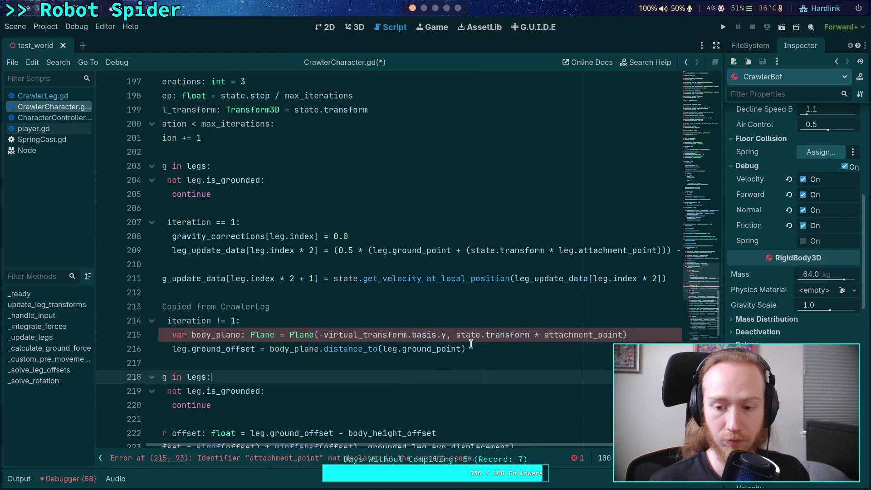
left_click(545, 335)
type("le.")
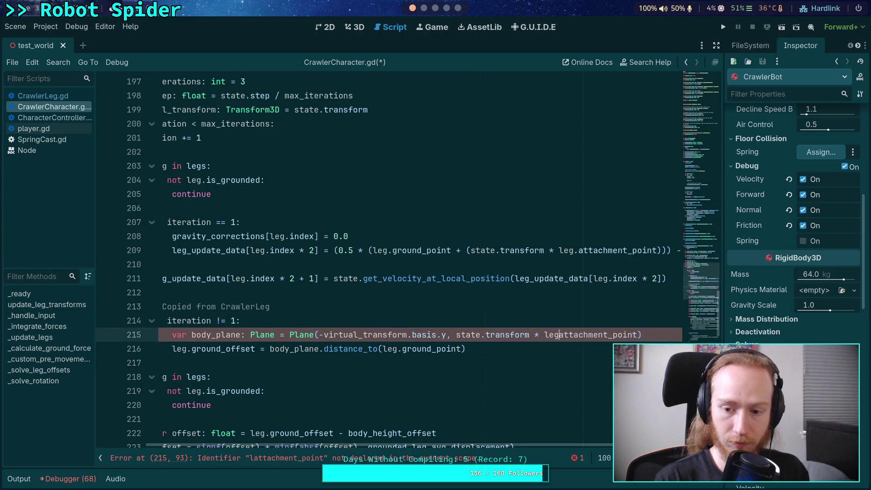
key("BackSpace")
type("g.")
double_click(477, 334)
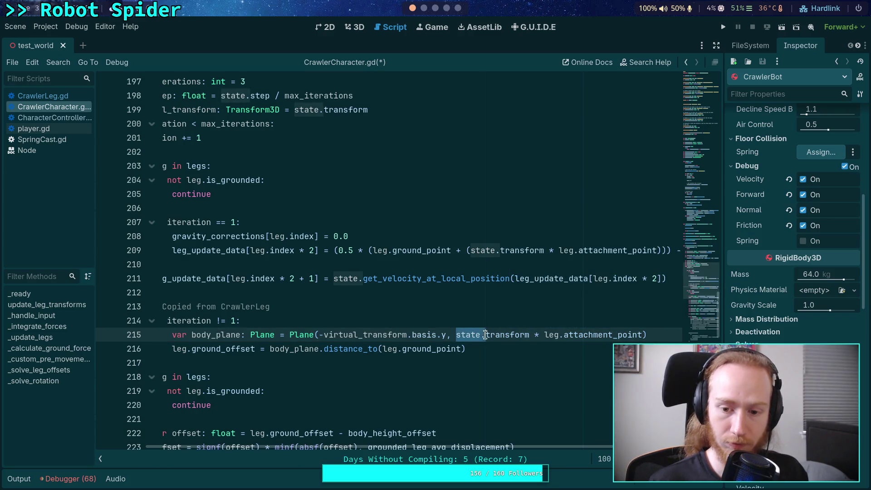
type("v")
key("Delete")
type("irtual_")
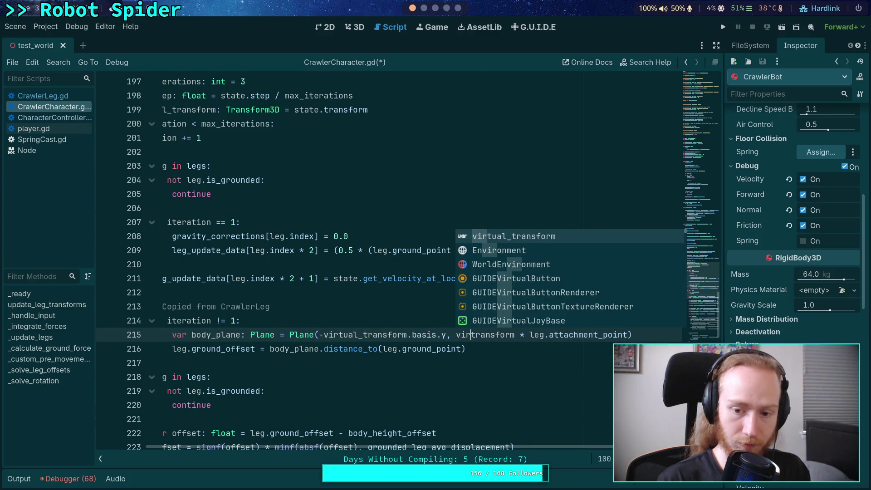
left_click(453, 309)
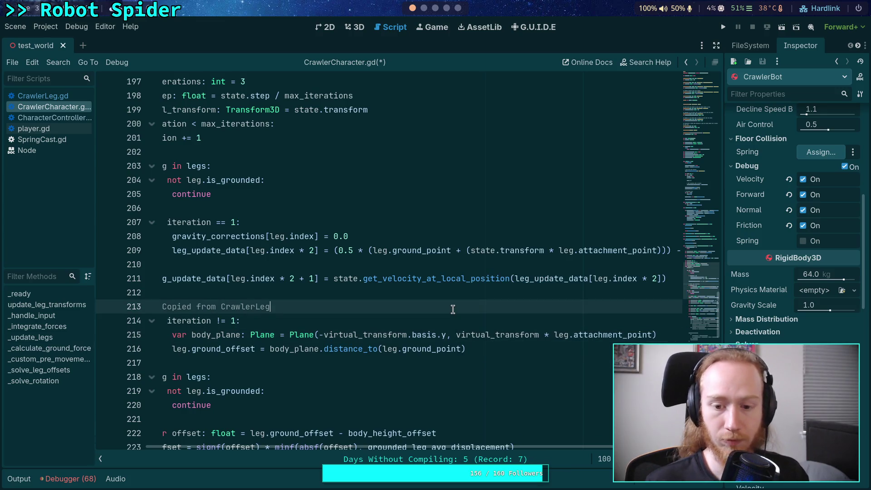
- Add 'virtual_transform.origin += state.linear_velocity * sub_step' inside the iteration check
left_click_drag(447, 446, 398, 445)
left_click(400, 323)
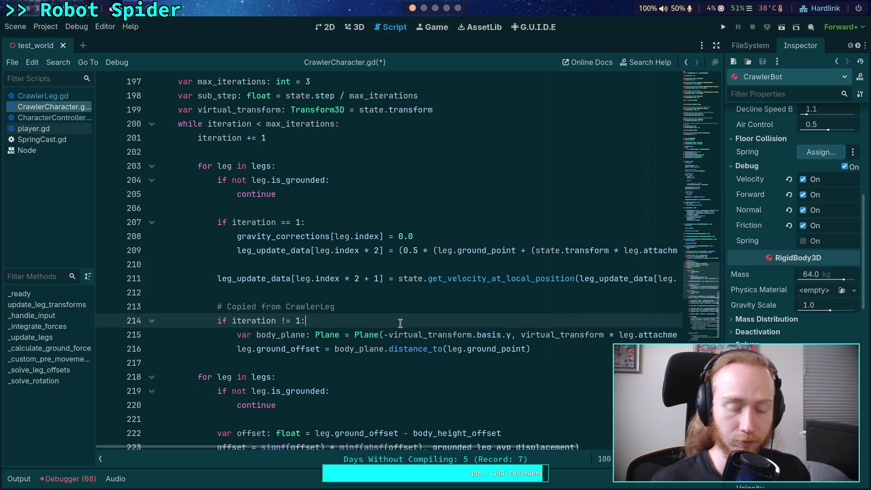
key("Return")
key("Return")
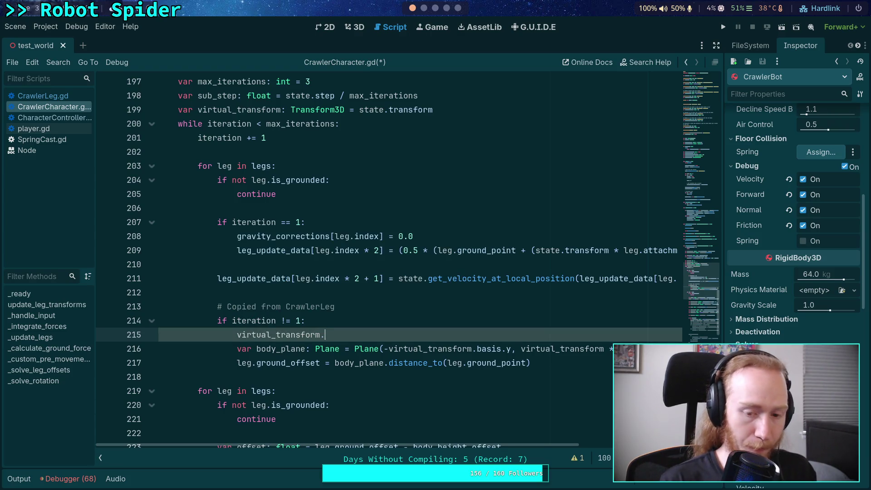
type("origin +=")
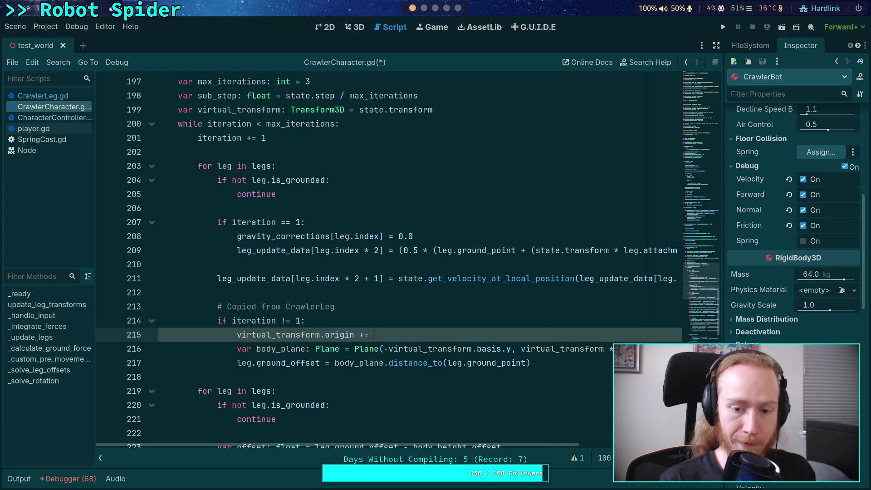
key("ctrl+space")
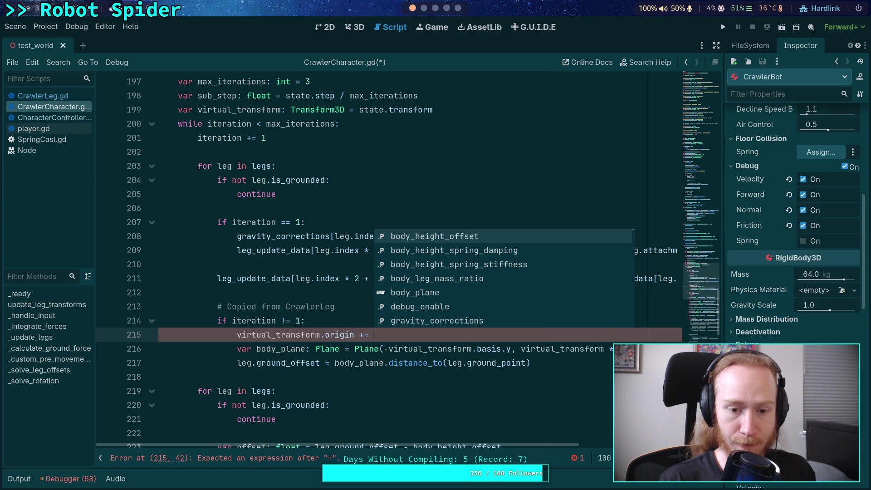
type("stat")
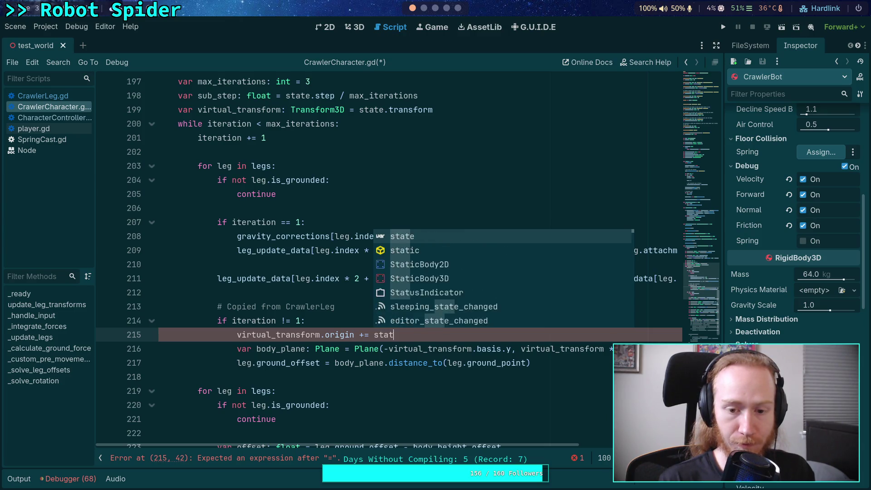
type("e.lin")
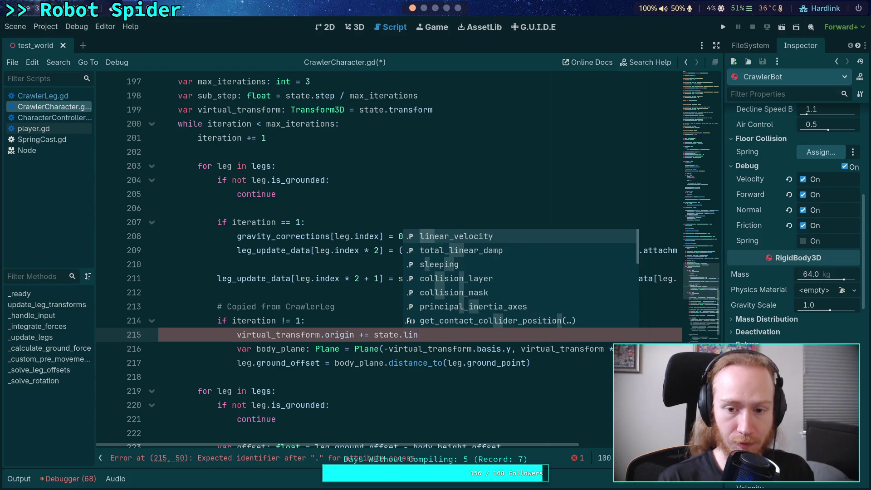
key("Return")
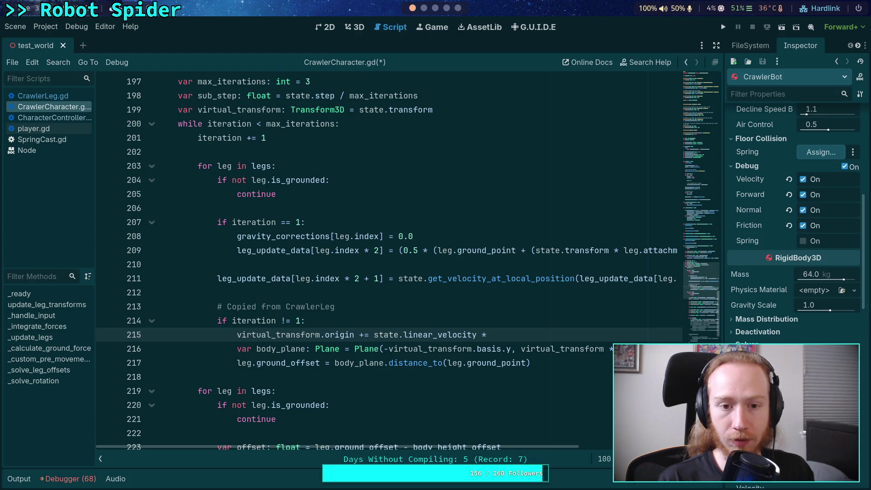
type("sub_step")
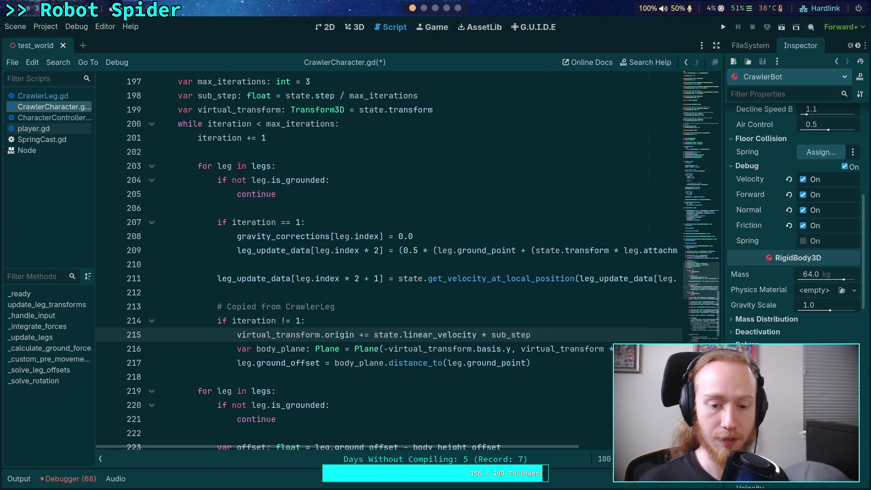
key("Return")
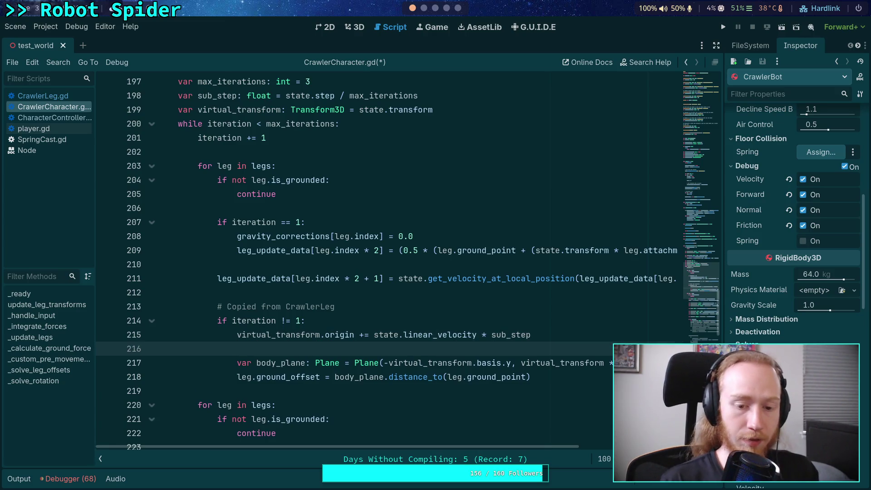
- Begin 'virtual_transform.basis = basis.' on a new line and try the rotated() completion
type("virtual_transform.b")
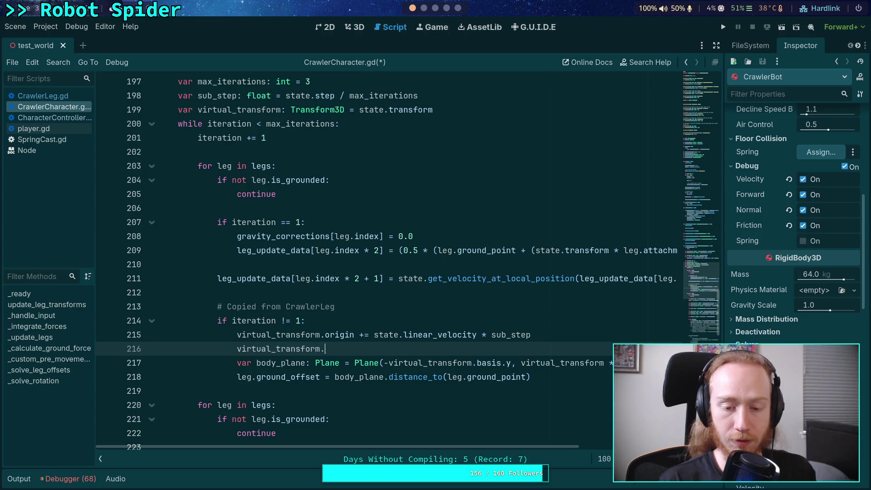
key("Return")
type("=")
key("Escape")
type("basis.ro")
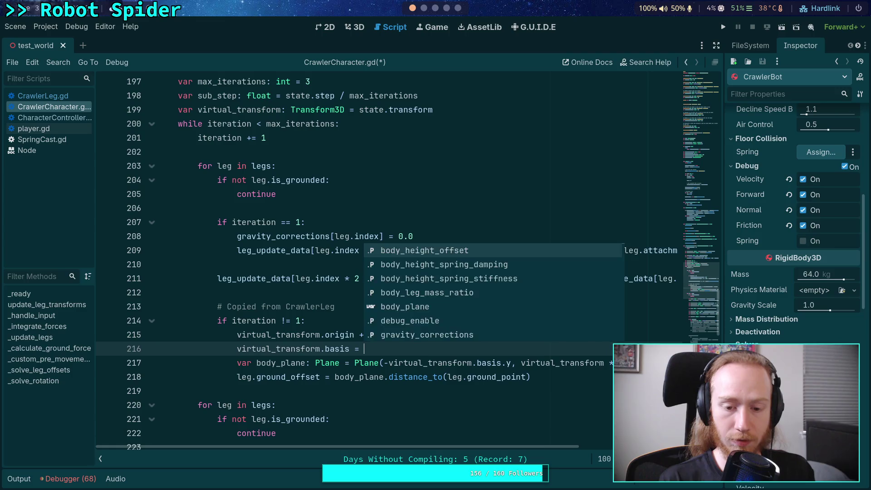
type("t")
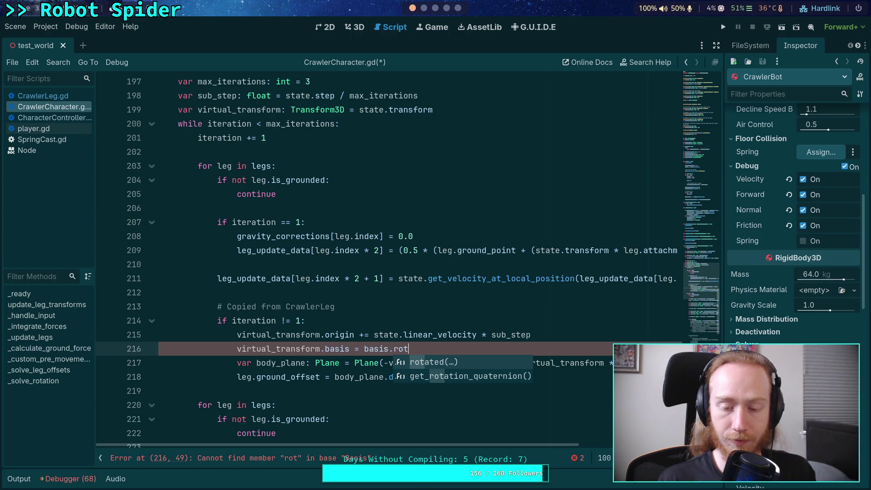
key("Return")
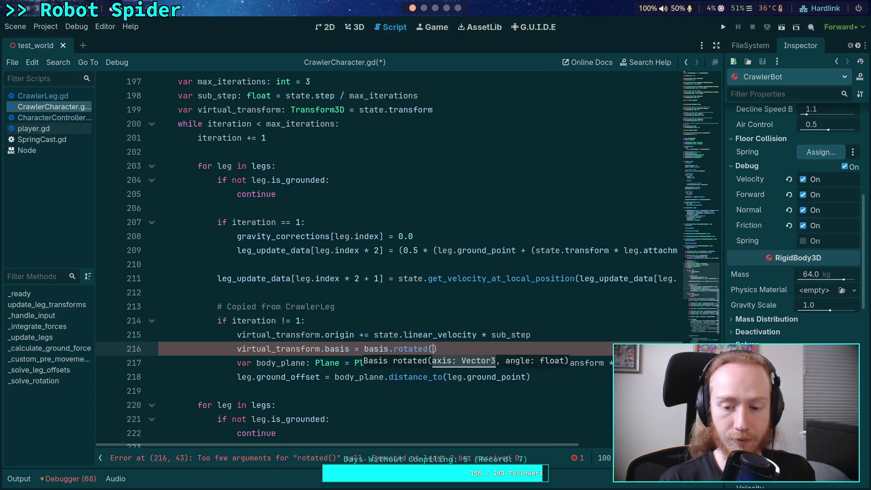
key("BackSpace")
key("BackSpace")
key("BackSpace")
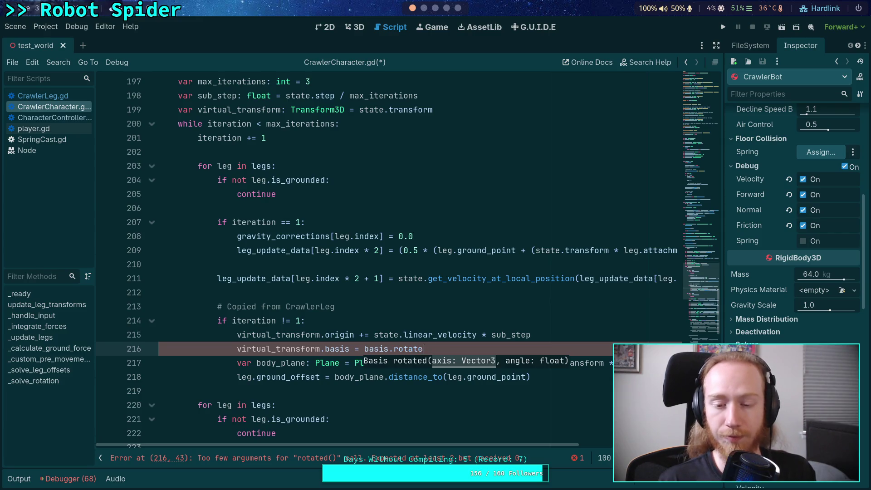
- Browse the Basis methods (get_scale, from_scale, inverse), then insert and remove rotated() again
key("ctrl+space")
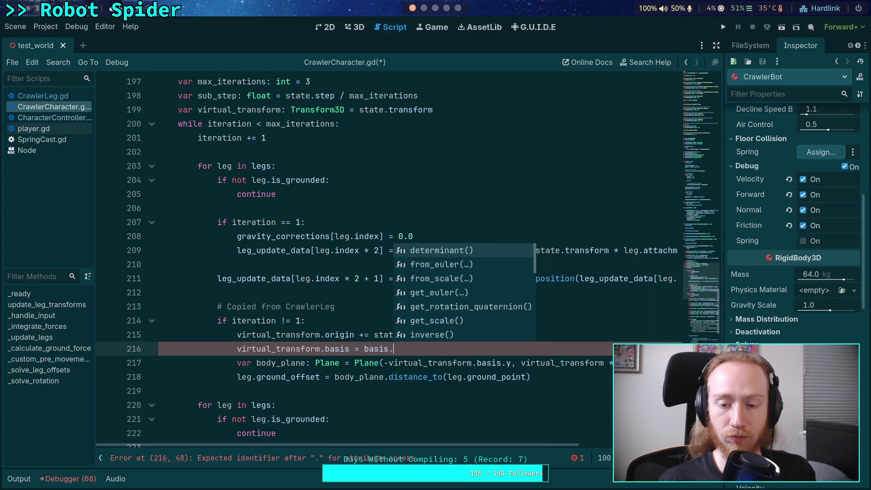
key("Down")
key("Down")
key("Down")
key("Down")
key("Down")
key("Down")
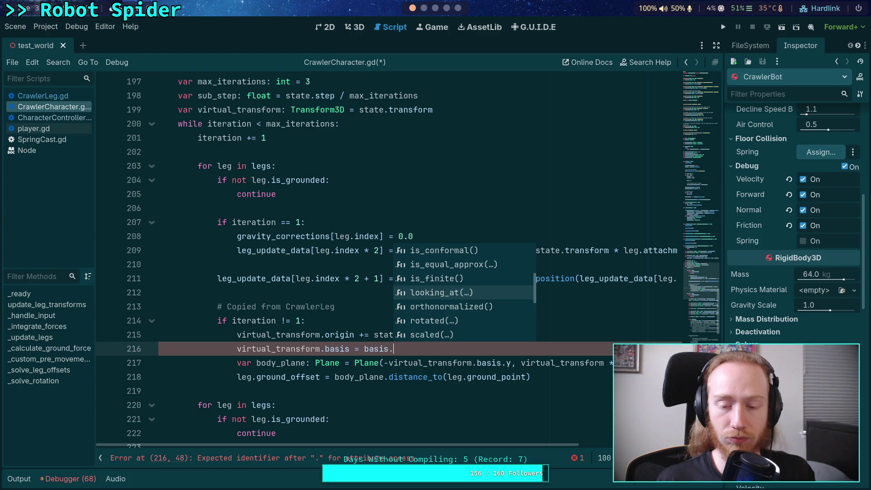
key("Down")
key("Down")
key("Down")
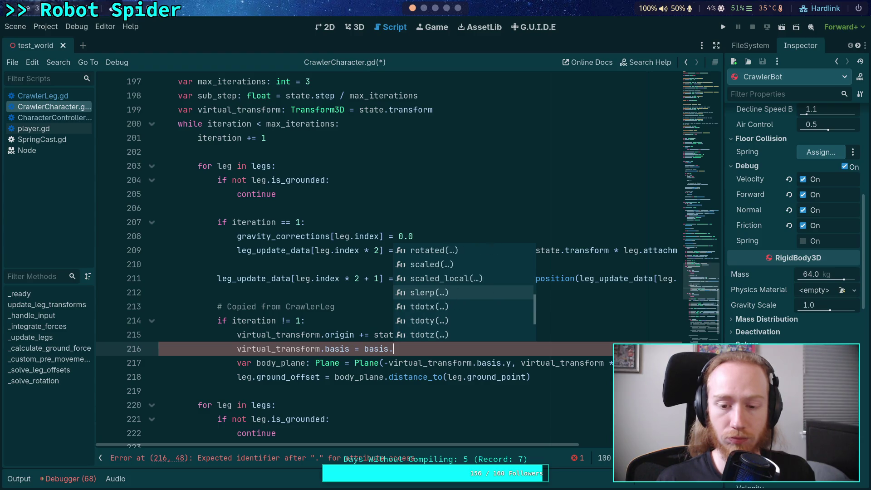
key("Up")
key("Up")
key("Up")
key("Down")
key("Down")
key("Down")
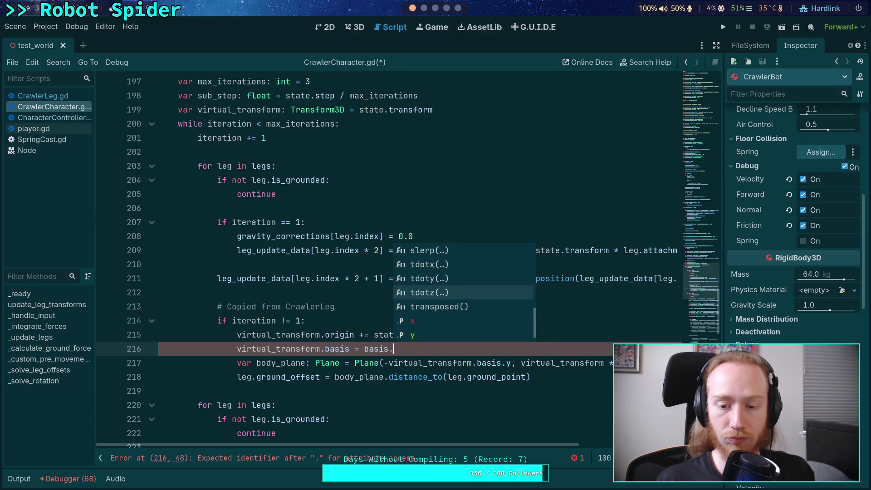
key("Down")
key("Up")
key("Up")
key("Up")
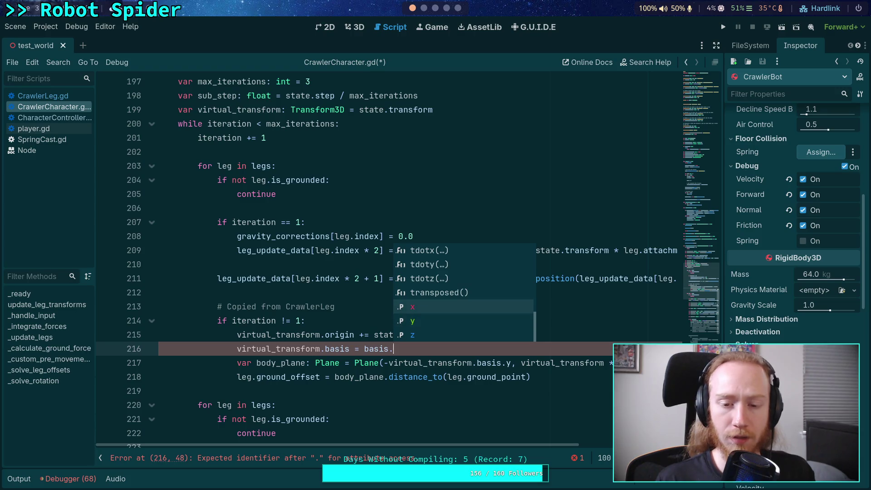
key("Up")
key("Up")
key("Up")
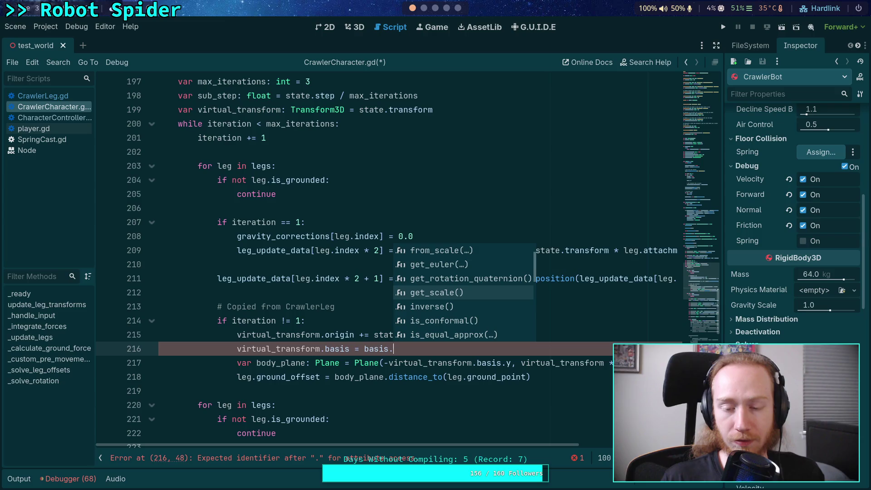
key("Up")
key("Up")
key("Up")
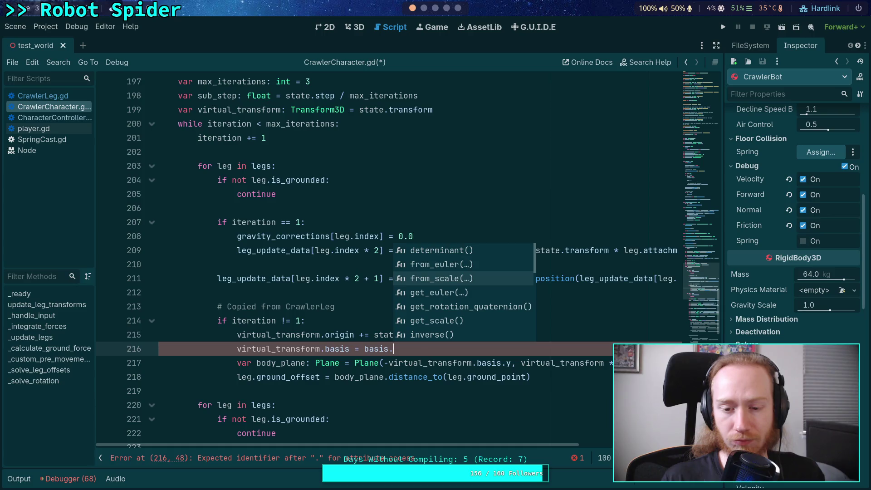
key("Down")
key("Down")
key("Down")
key("Up")
key("Up")
key("Up")
key("Up")
key("Down")
key("Down")
key("Down")
key("Down")
key("Down")
key("Down")
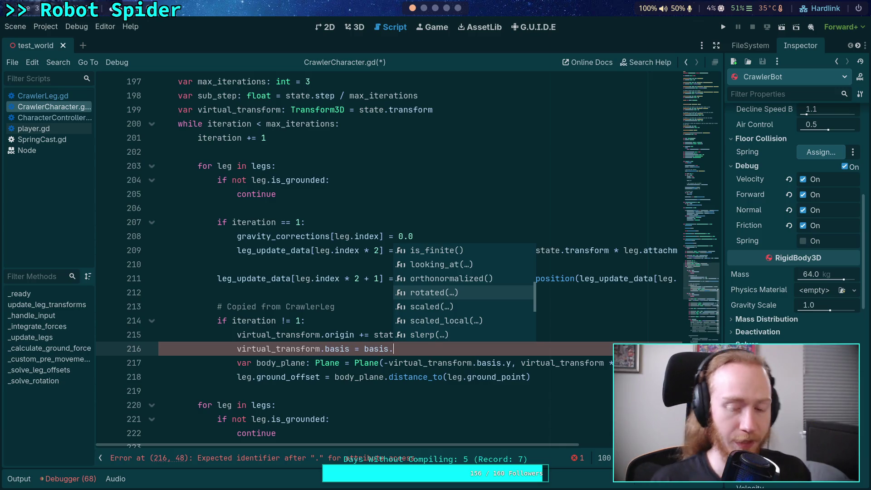
key("Return")
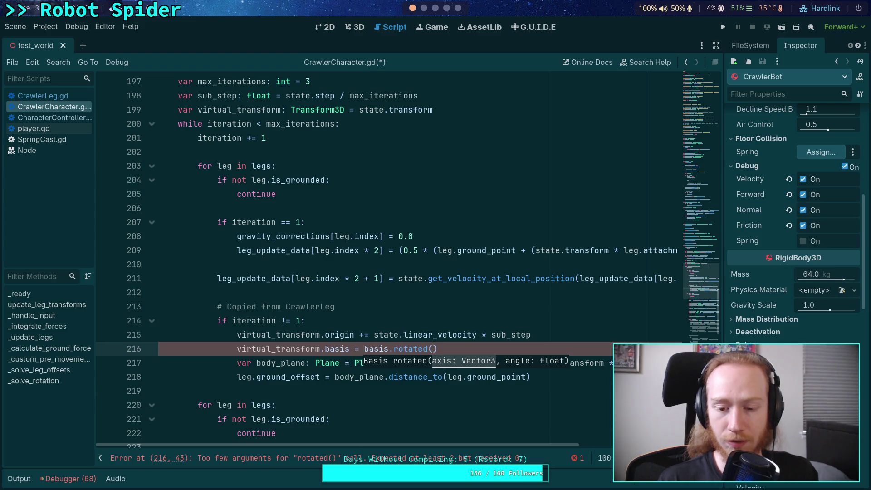
key("BackSpace")
key("BackSpace")
key("BackSpace")
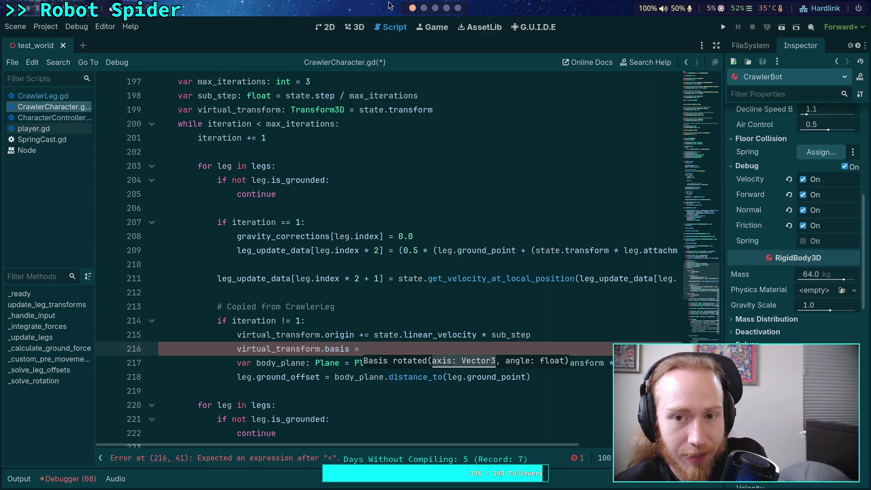
- Switch to the Neovim session showing physics_server_3d.cpp's integrate_forces
key("super+2")
left_click(417, 25)
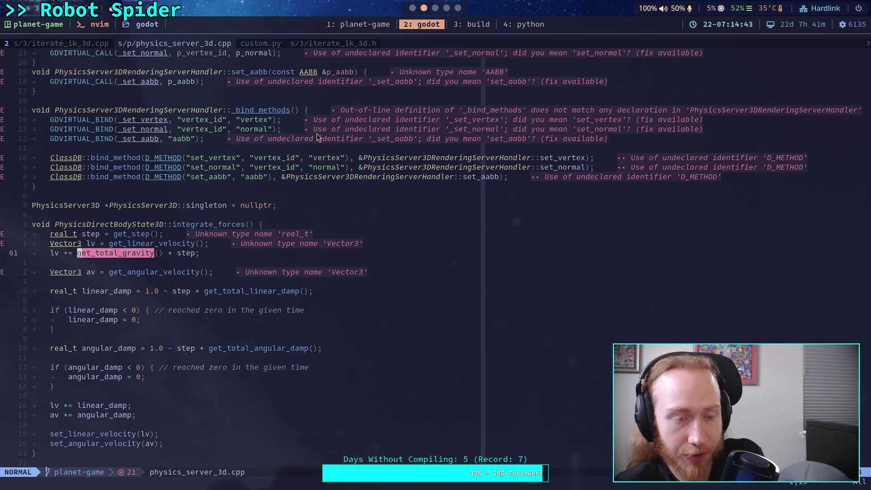
- Review the angular_damp clamp code, then live-grep the Godot source for angular_velocity
key("k")
key("k")
key("dollar")
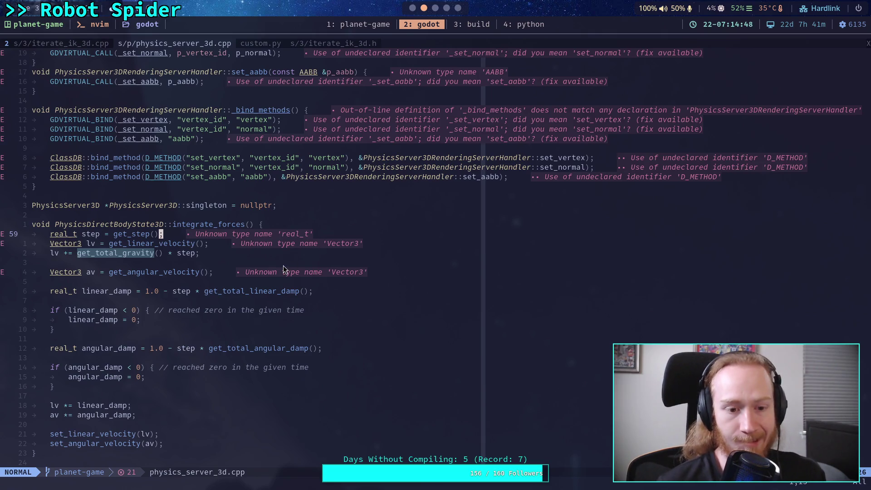
scroll(273, 263, "down", 2)
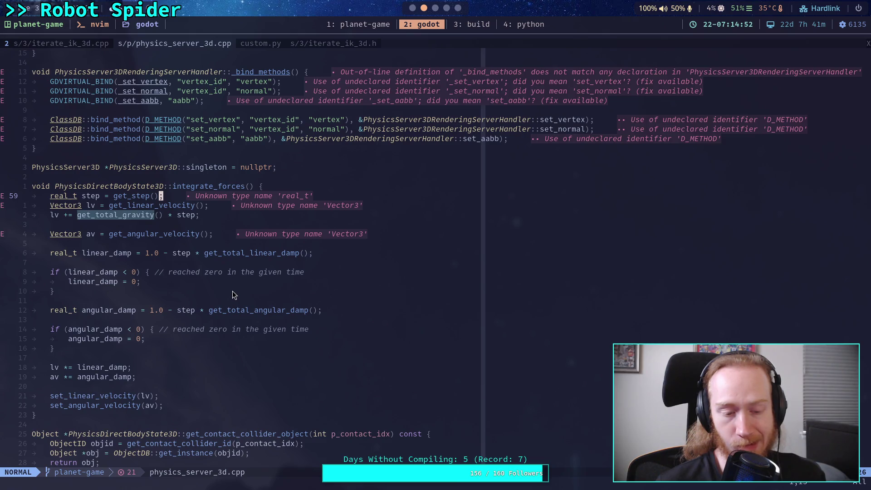
scroll(232, 291, "down", 2)
scroll(232, 291, "up", 6)
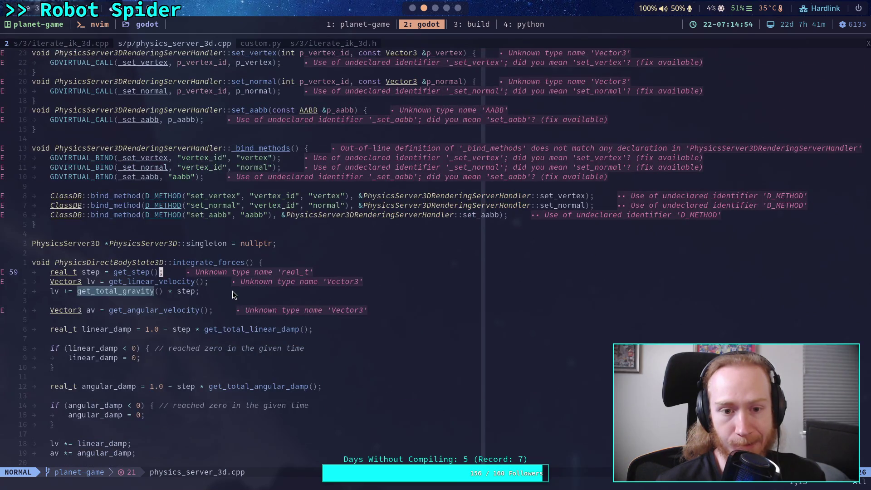
scroll(233, 293, "down", 4)
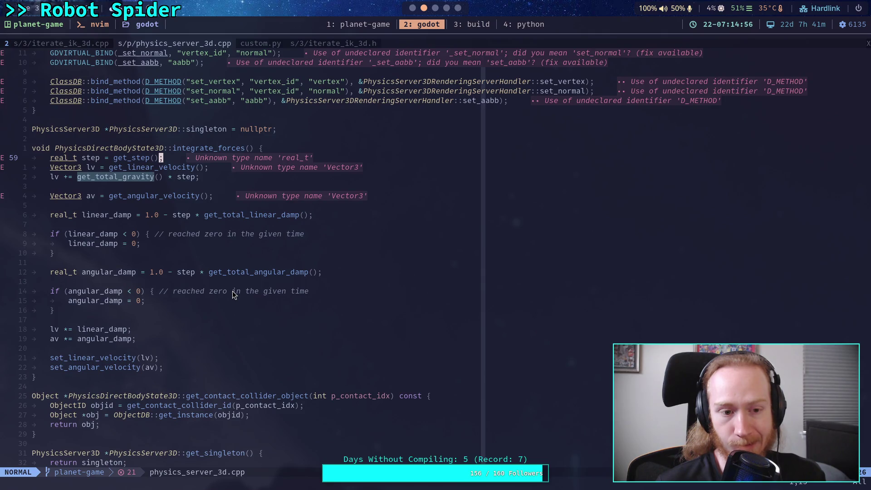
left_click(237, 313)
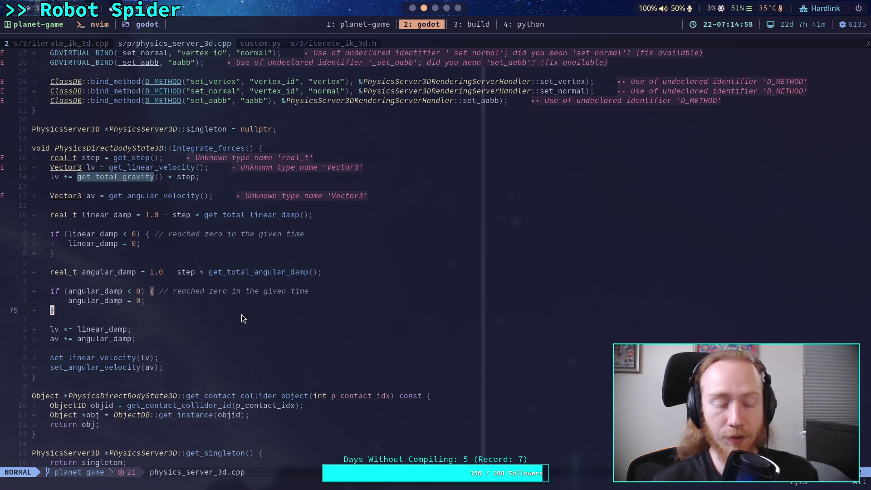
key("space")
type("fgangular_")
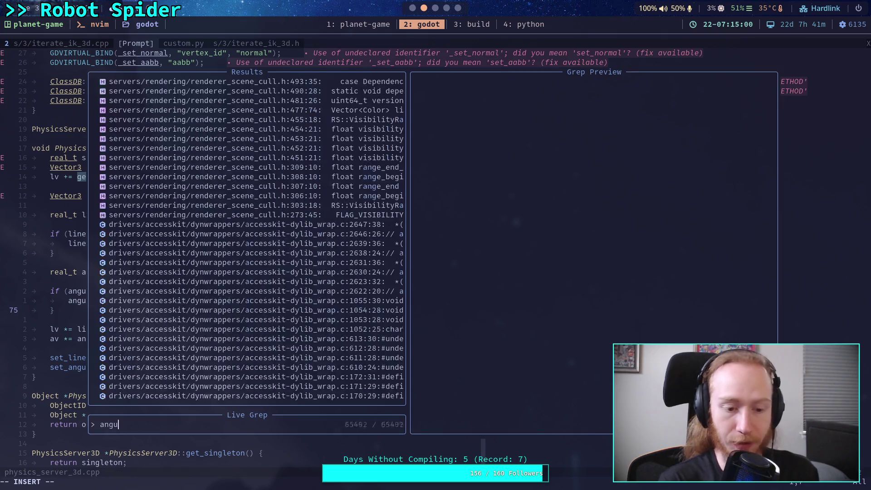
type("velocity")
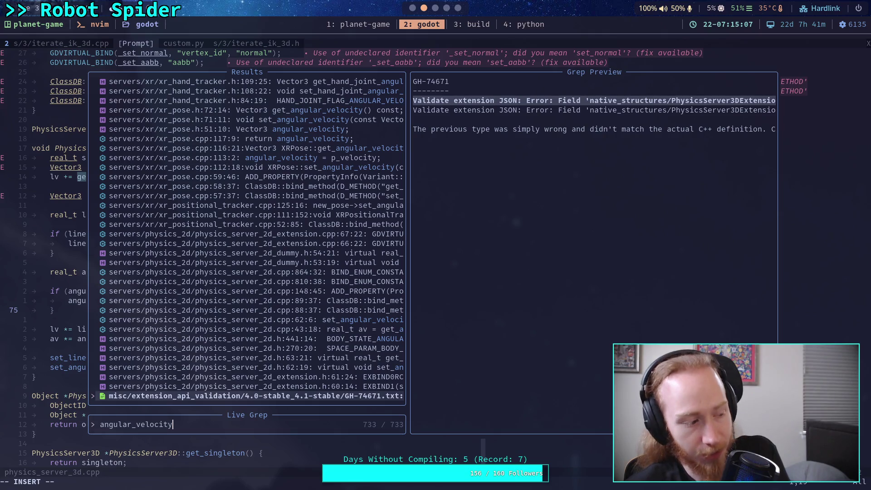
- Preview the 2D and 3D physics server get_angular_velocity matches in the grep results
key("Up")
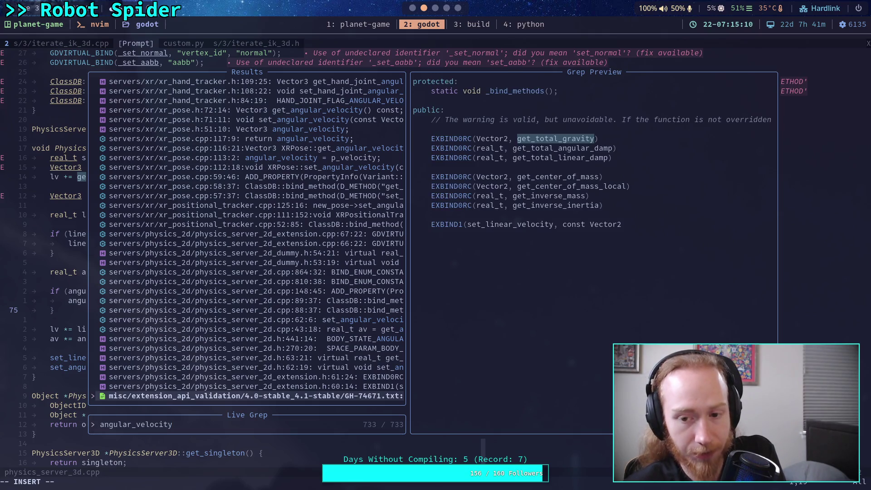
key("Up")
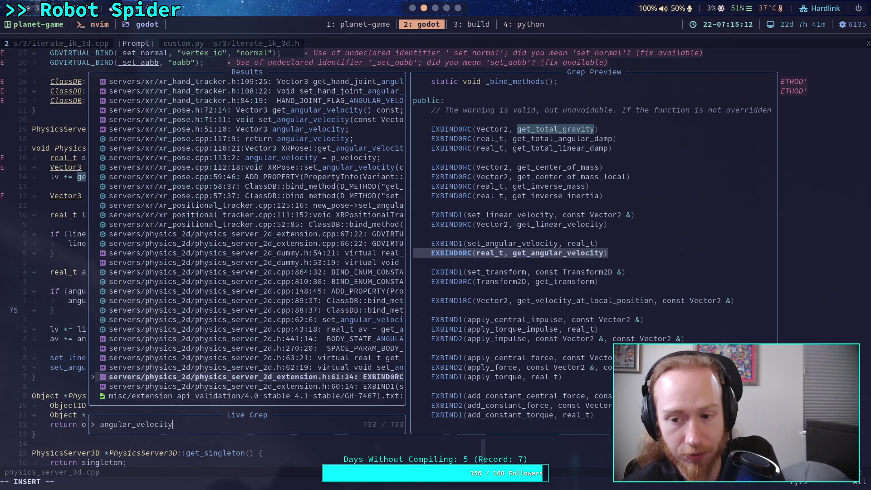
key("Up")
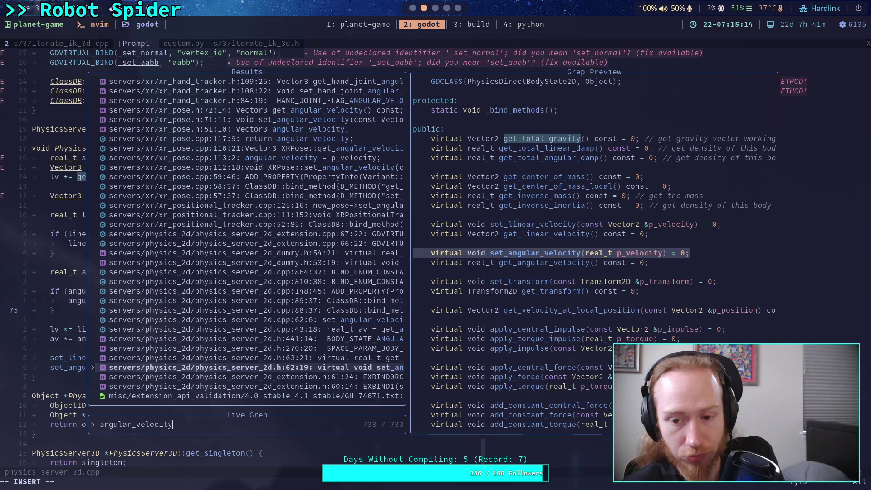
key("Up")
key("Up")
key("Up")
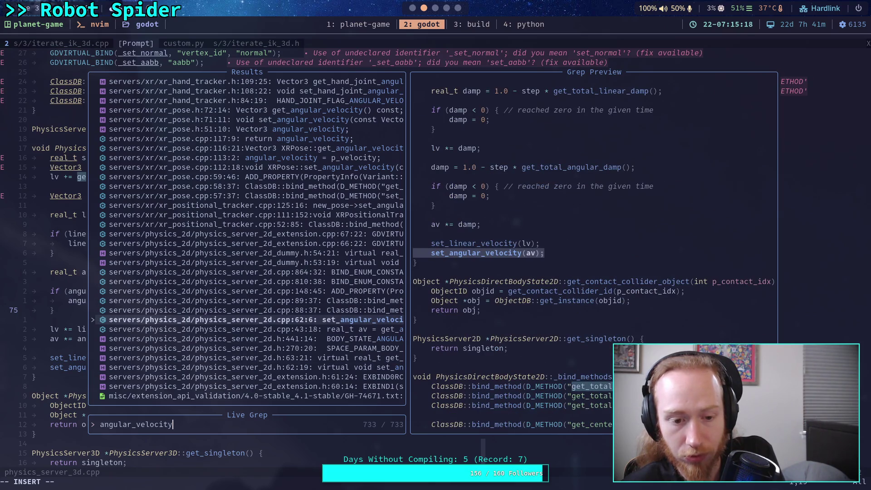
key("Up")
key("Up")
key("Up")
key("Up")
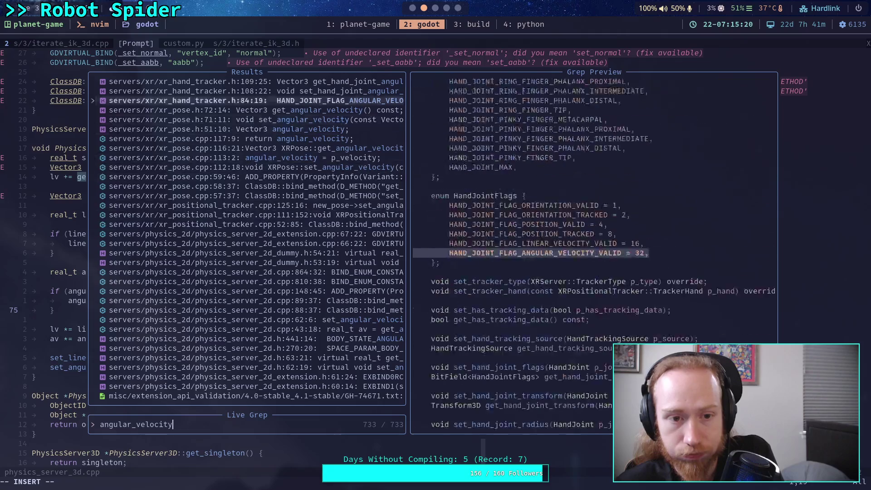
key("Up")
key("Up")
key("Up")
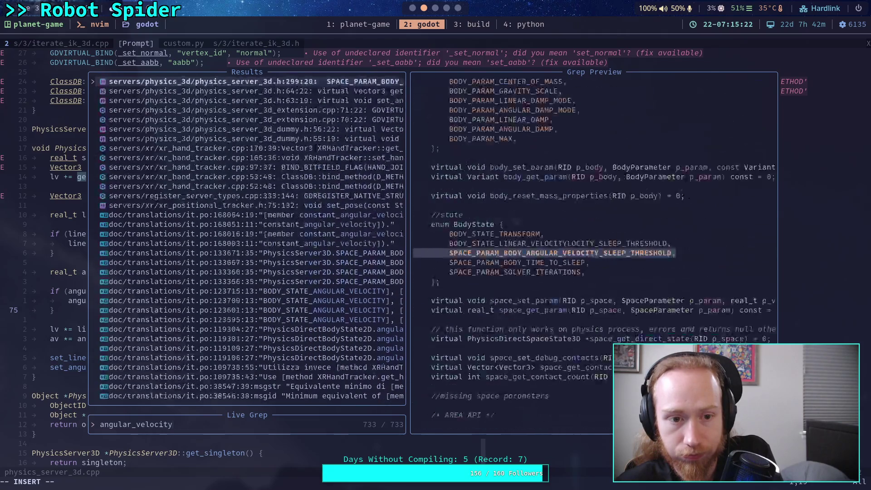
key("Up")
key("Up")
key("Up")
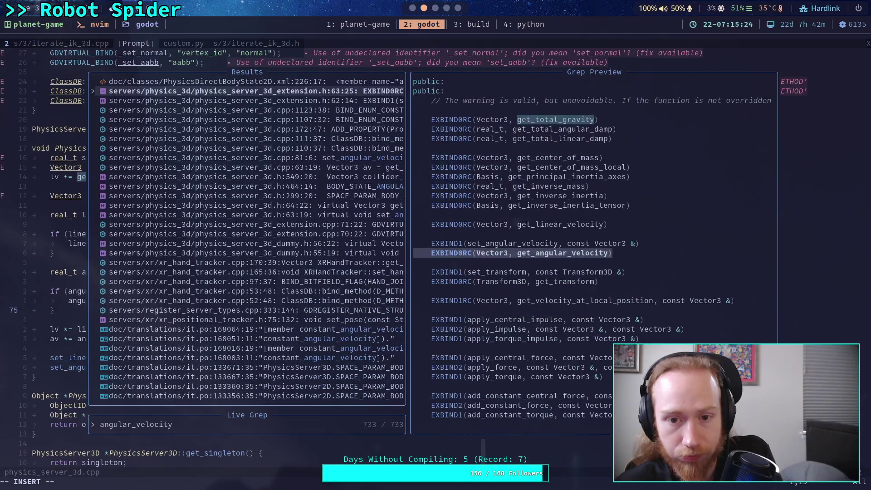
key("Down")
key("Down")
key("Down")
key("Down")
key("Down")
key("Down")
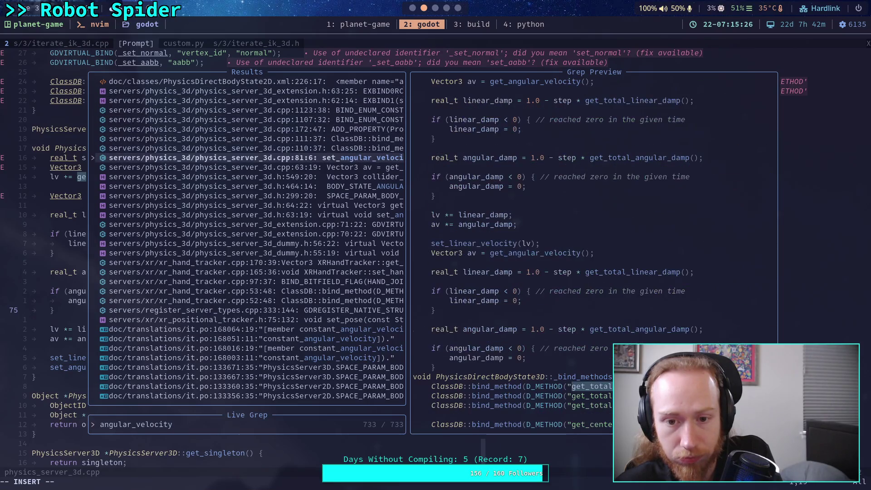
key("Down")
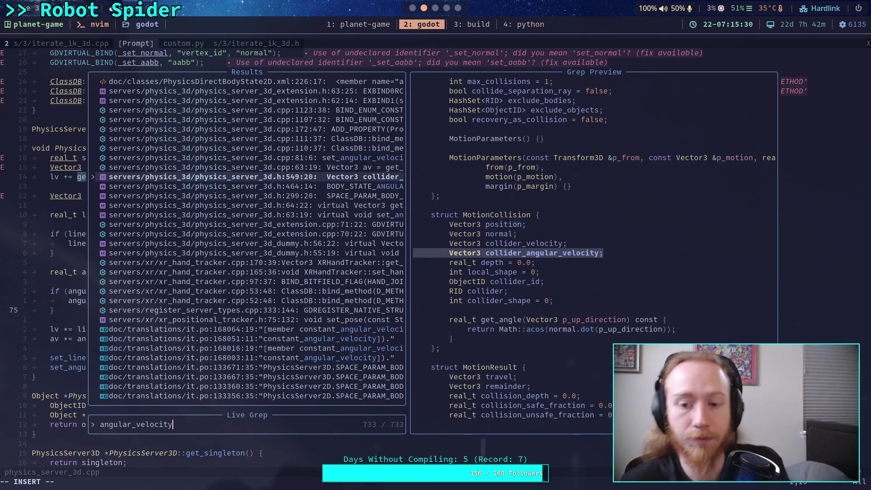
- Prefix the query with 'get_' and preview the XRPose, dummy server and RigidBody3D matches
key("Left")
key("Left")
key("Left")
type("get_")
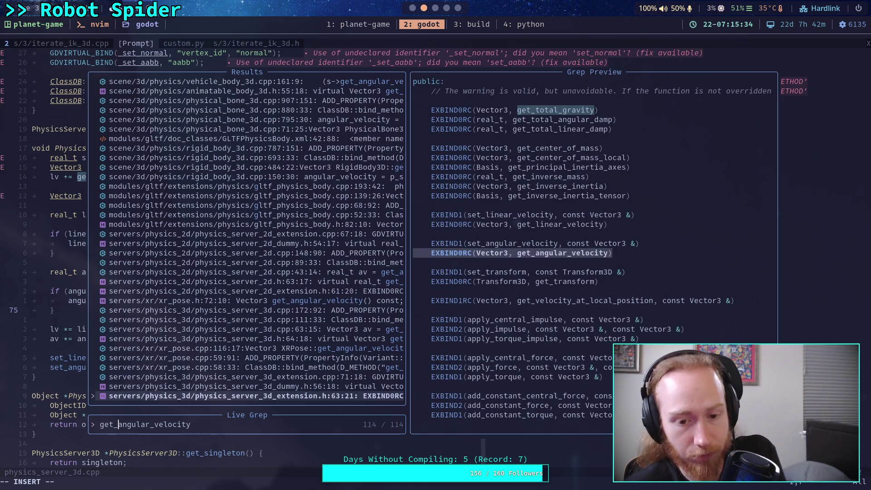
key("Up")
key("Up")
key("Up")
key("Up")
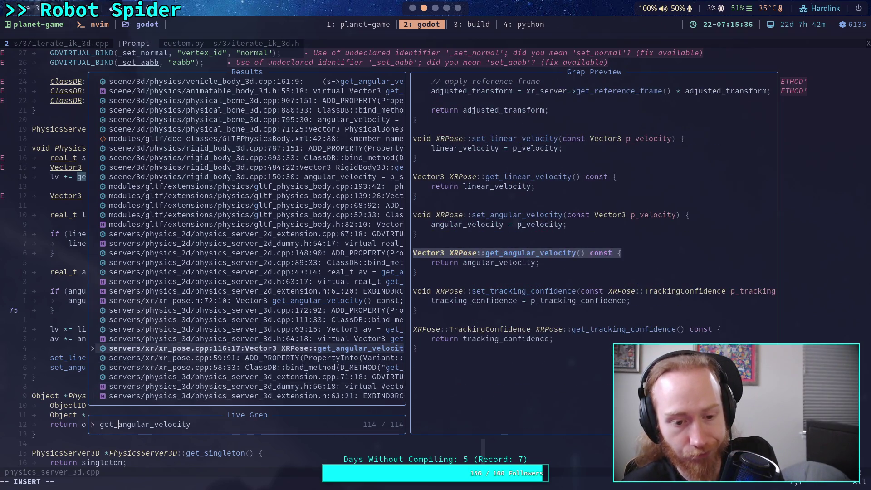
key("Down")
key("Down")
key("Down")
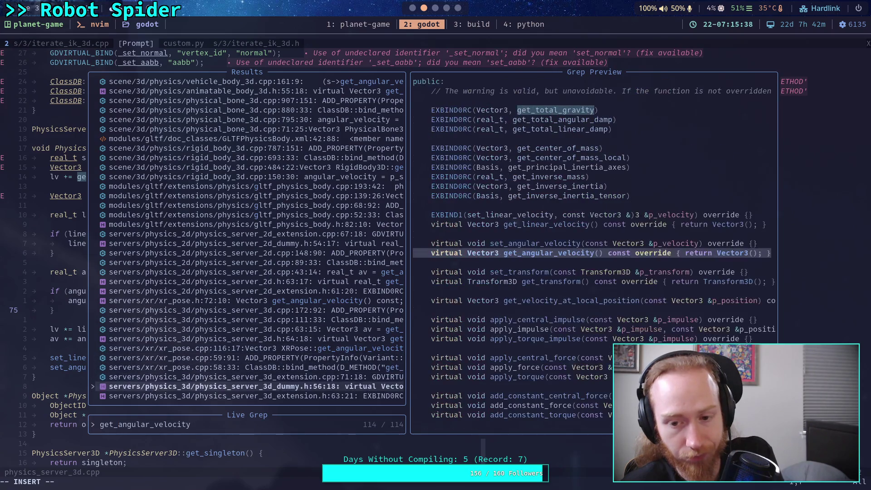
key("Up")
key("Up")
key("Up")
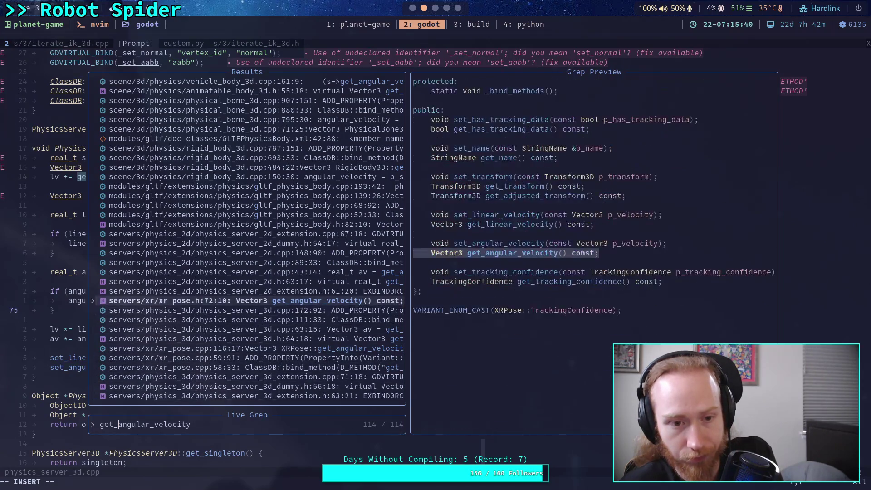
key("Up")
key("Up")
key("Up")
key("Down")
key("Down")
key("Down")
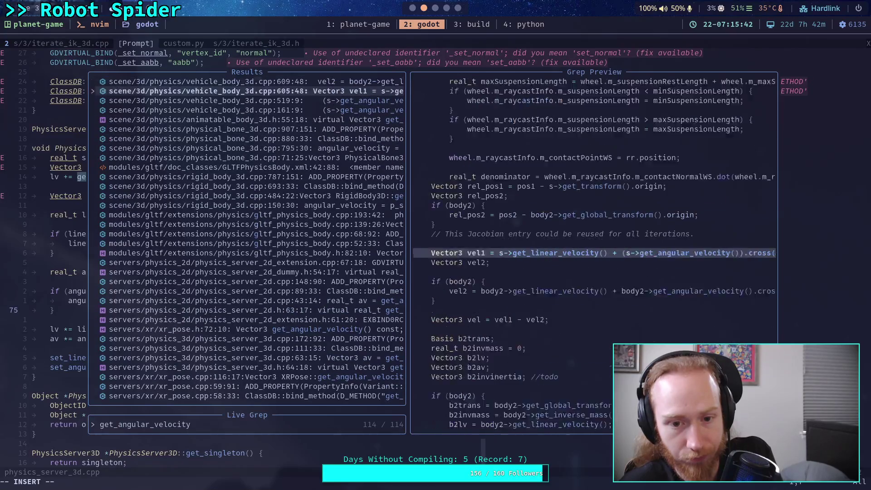
key("Down")
key("Down")
key("Down")
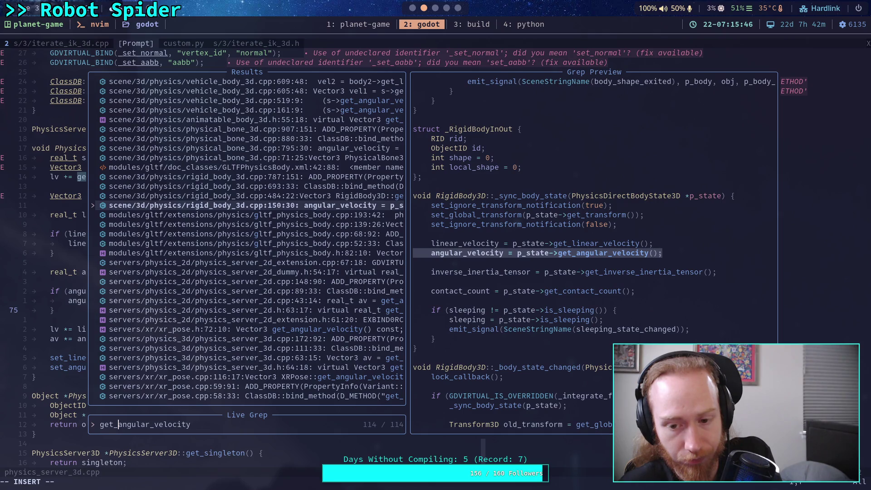
- Preview Jolt's direct body state, integrate_forces and shaped object matches, then the 2D body pair and joints
key("Up")
key("Up")
key("Up")
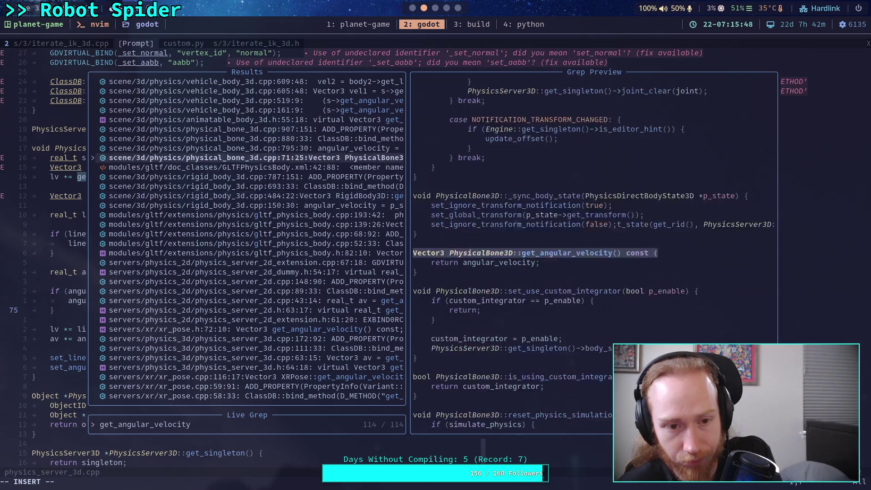
key("Up")
key("Up")
key("Up")
key("Down")
key("Down")
key("Down")
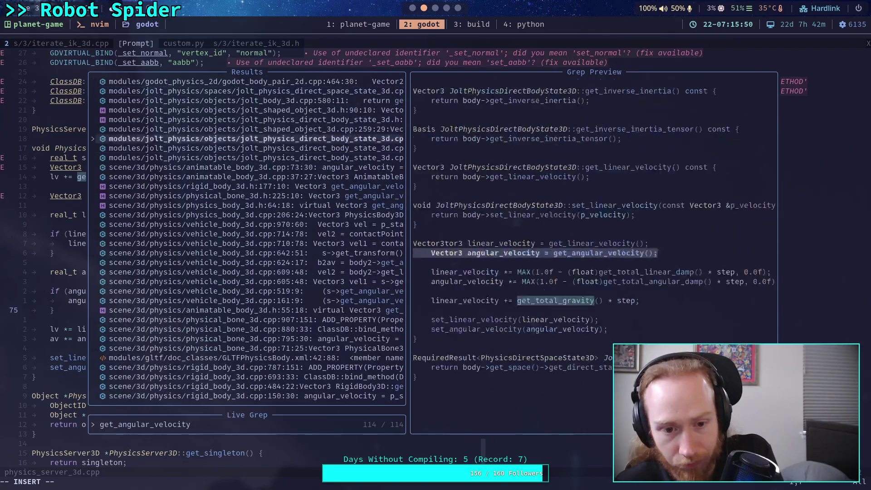
key("Down")
key("Down")
key("Down")
key("Up")
key("Up")
key("Up")
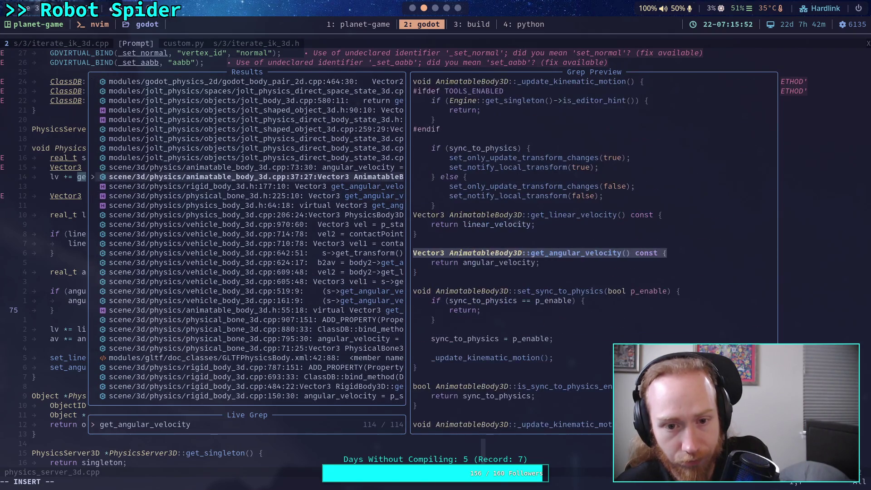
key("Up")
key("Up")
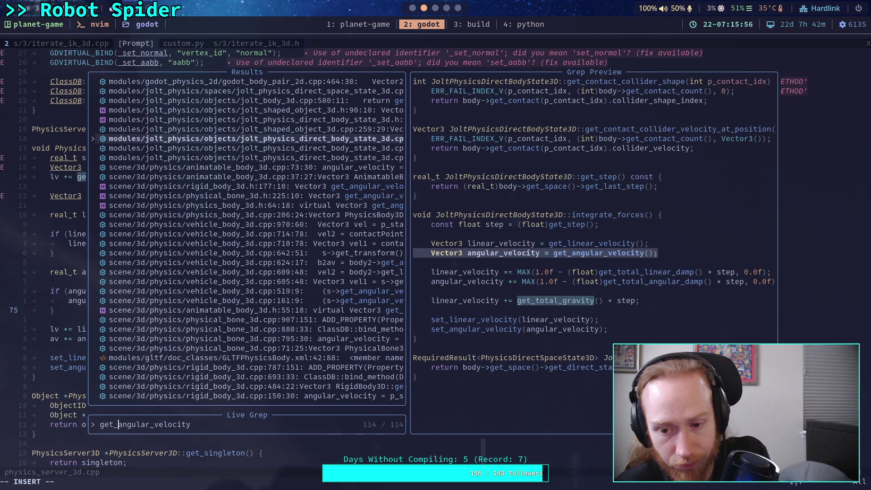
key("Up")
key("Up")
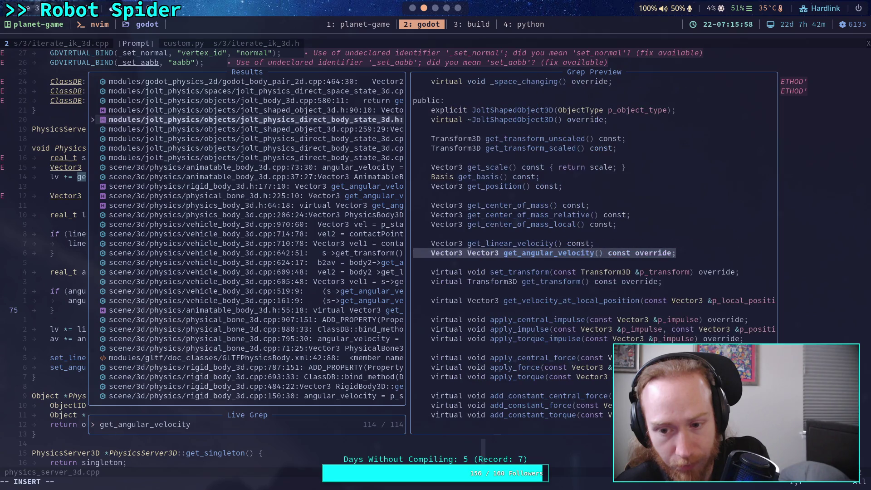
key("Up")
key("Up")
key("Up")
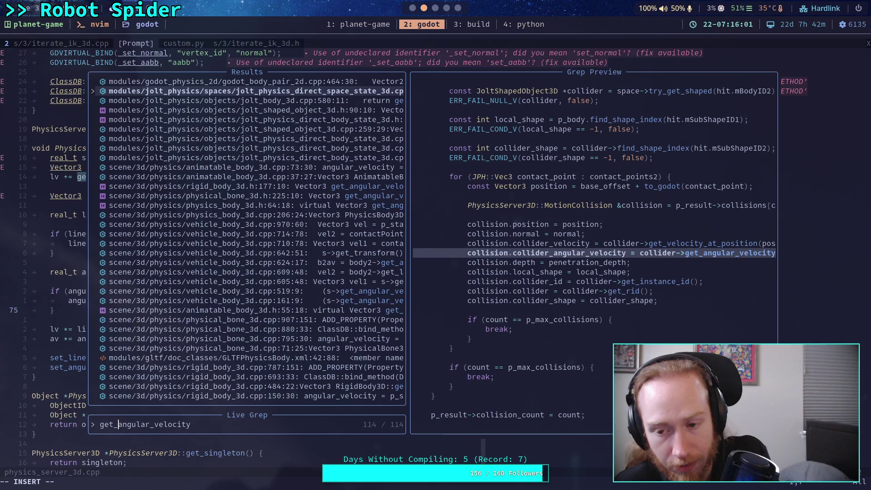
key("Up")
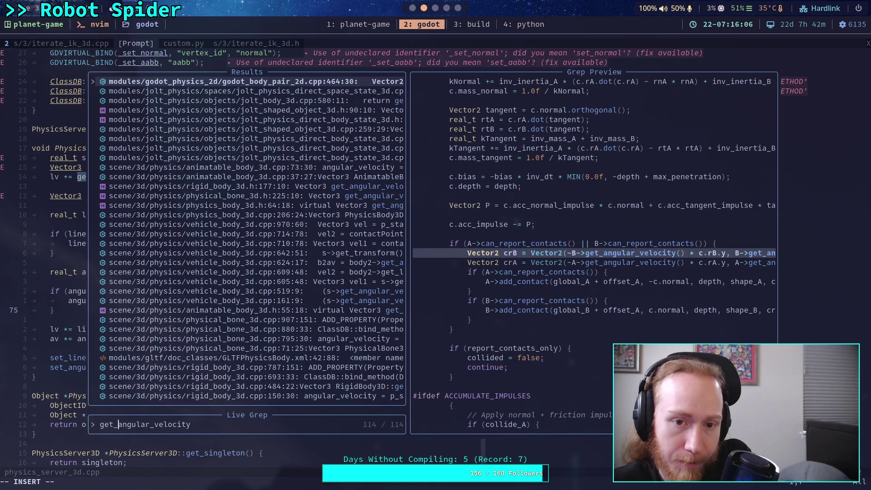
key("Up")
key("Up")
key("Up")
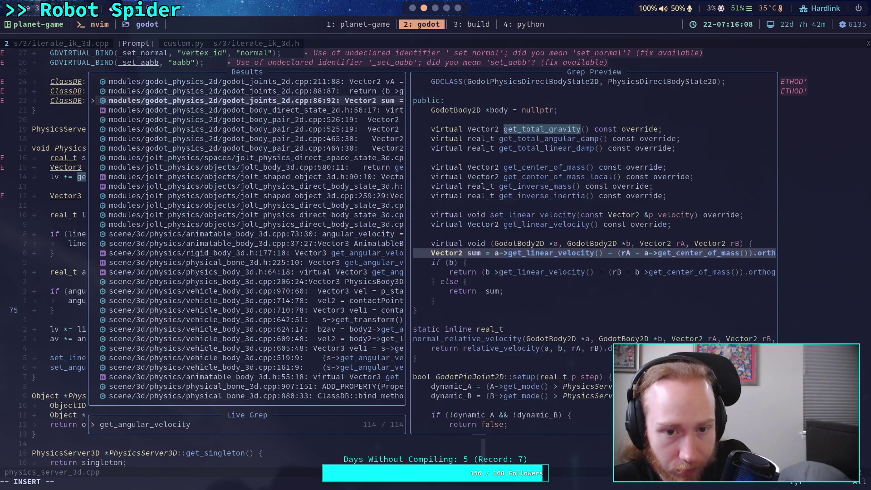
key("Down")
key("Up")
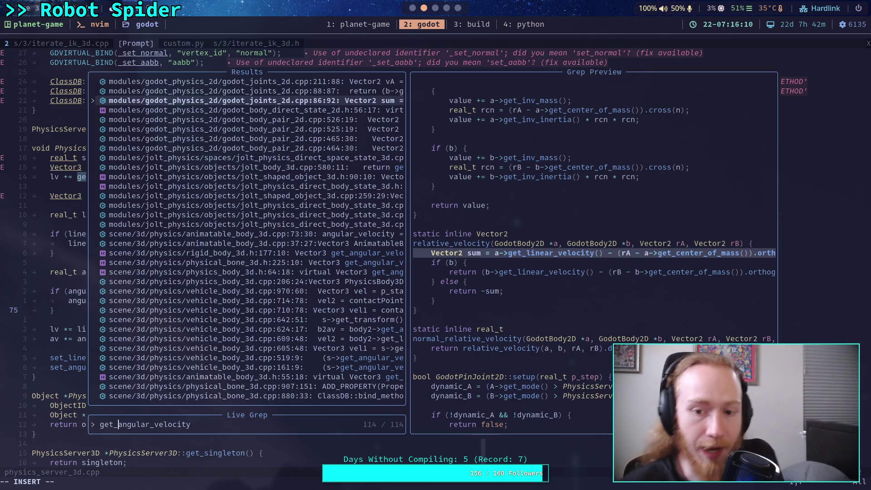
- Preview the 3D body pair and Jolt SixDOFConstraint matches, then close the search
key("Up")
key("Up")
key("Up")
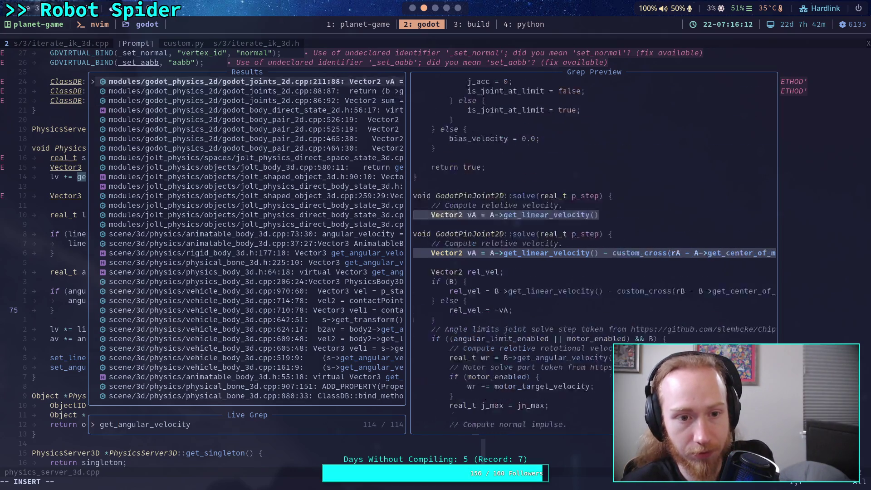
key("Up")
key("Up")
key("Up")
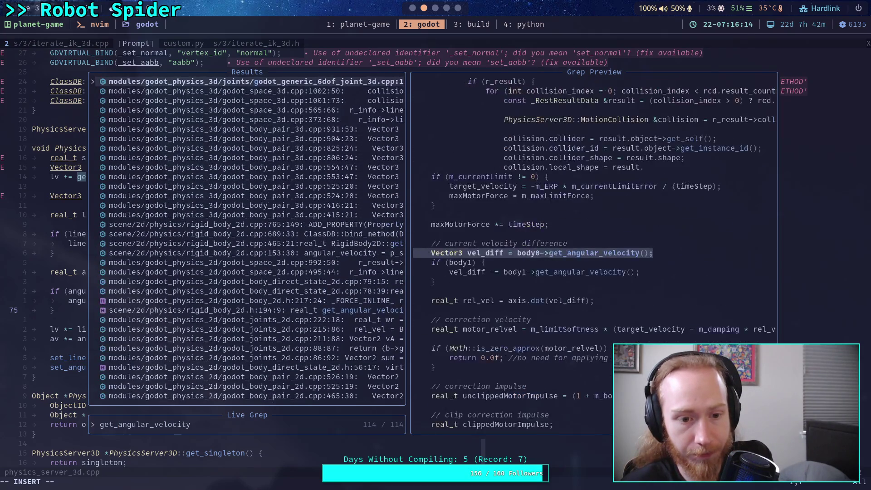
key("Down")
key("Down")
key("Down")
key("Down")
key("Down")
key("Down")
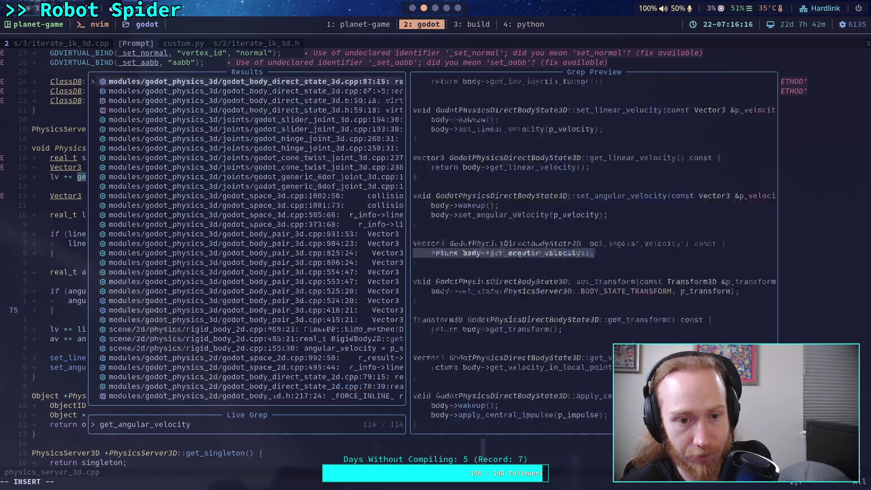
key("Up")
key("Up")
key("Up")
key("Down")
key("Down")
key("Down")
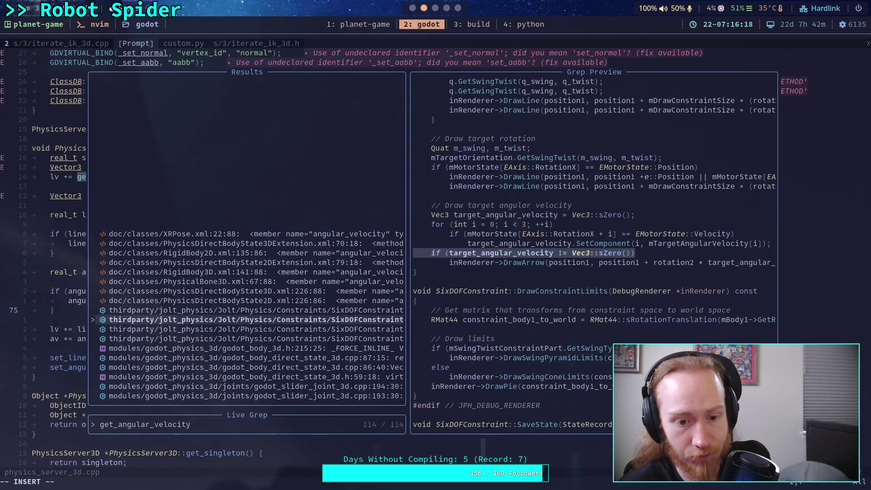
key("Up")
key("Up")
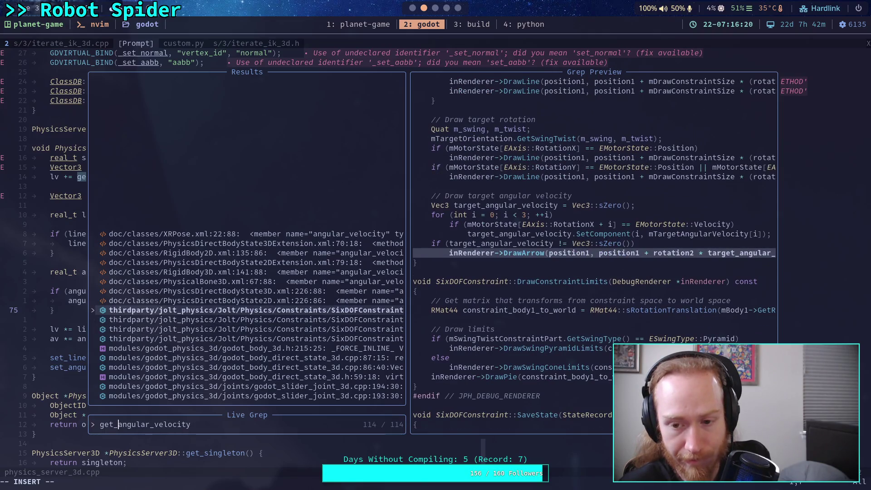
key("Down")
key("Down")
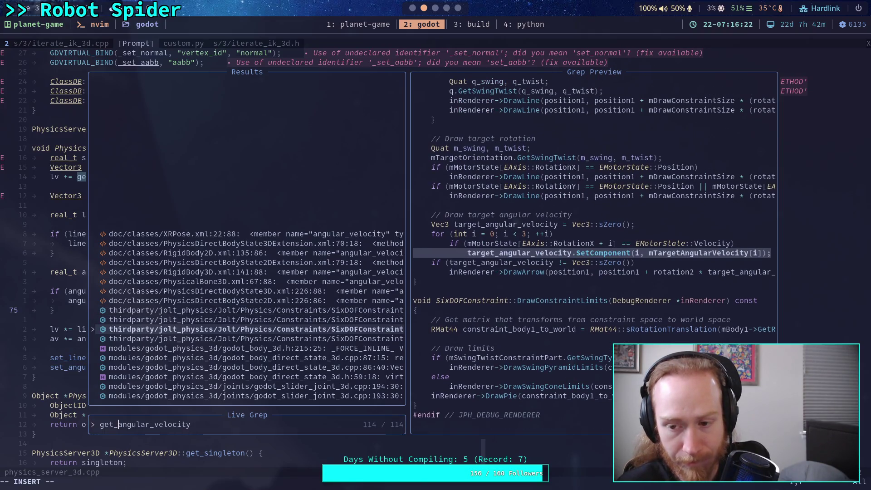
key("Down")
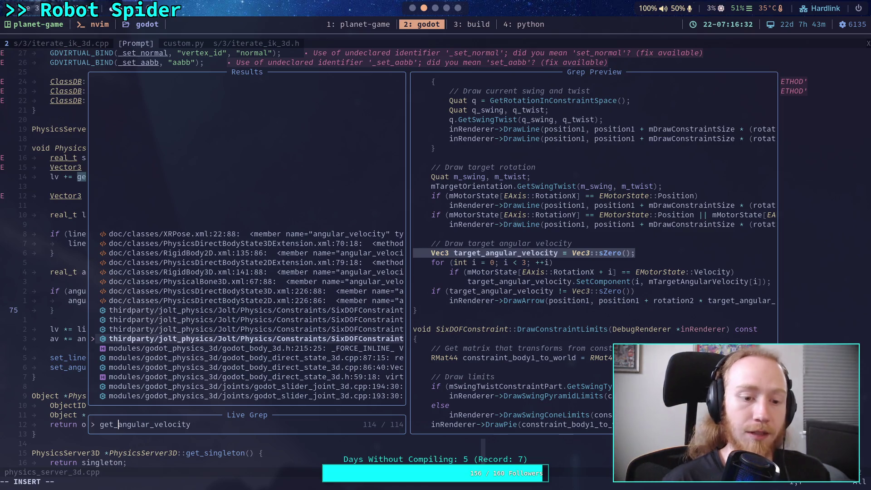
key("Escape")
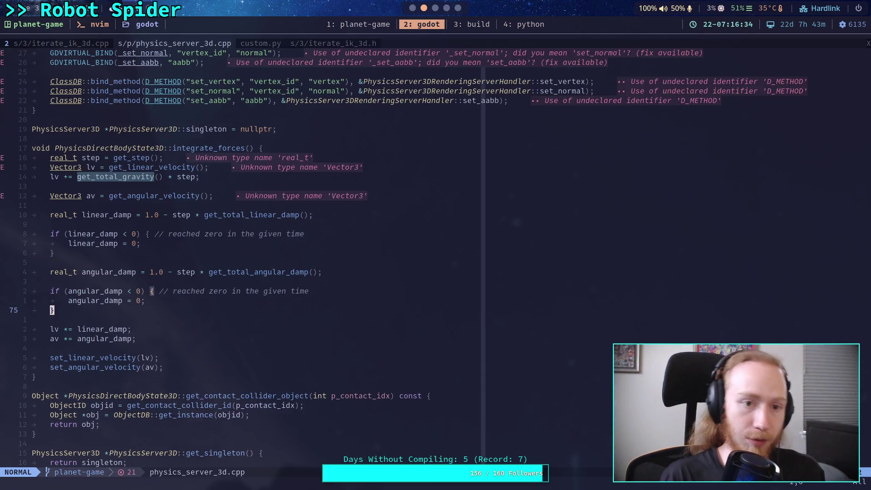
- Close the physics_server_3d.cpp and custom.py buffers with :q
type(":q")
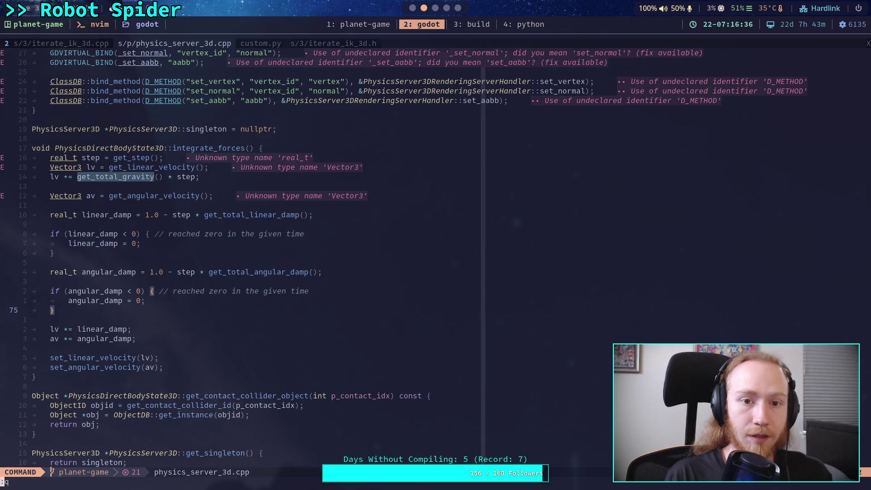
key("Return")
type(":q")
key("Return")
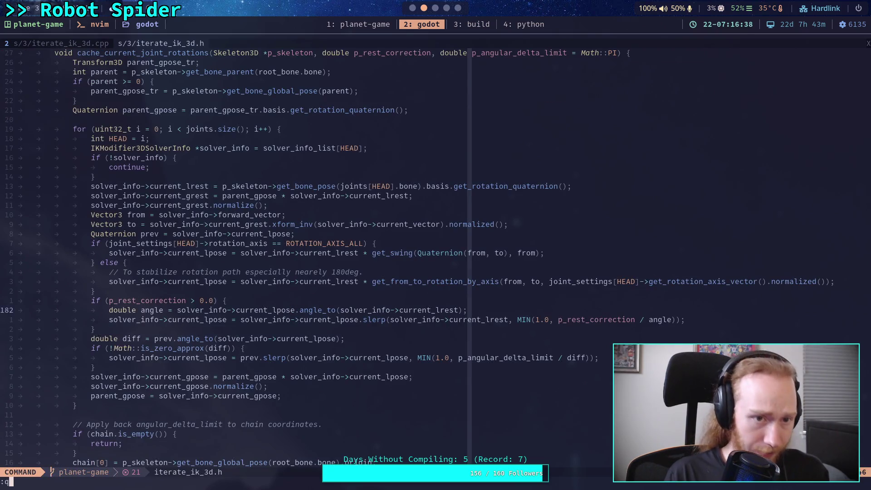
- Show the Neotree file tree, collapse the scene folder and expand thirdparty
type("k:Neotree")
key("Return")
key("k")
key("k")
key("k")
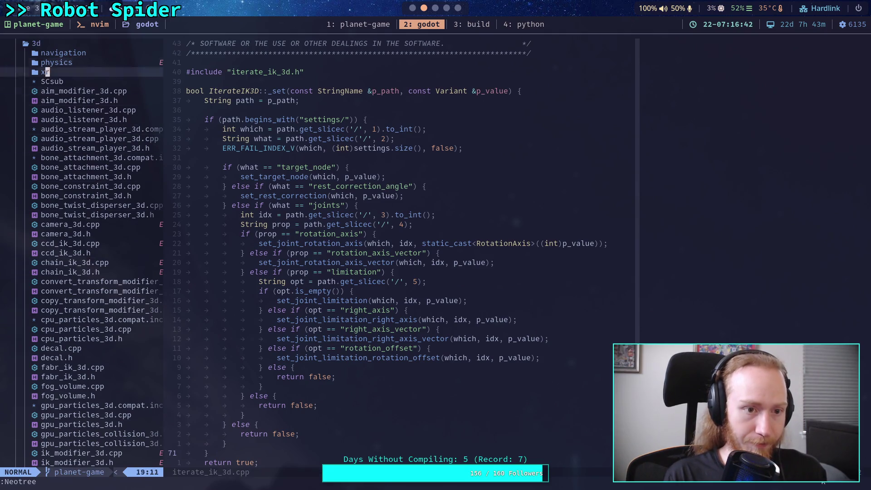
key("g")
key("g")
key("j")
key("j")
key("j")
key("j")
key("C")
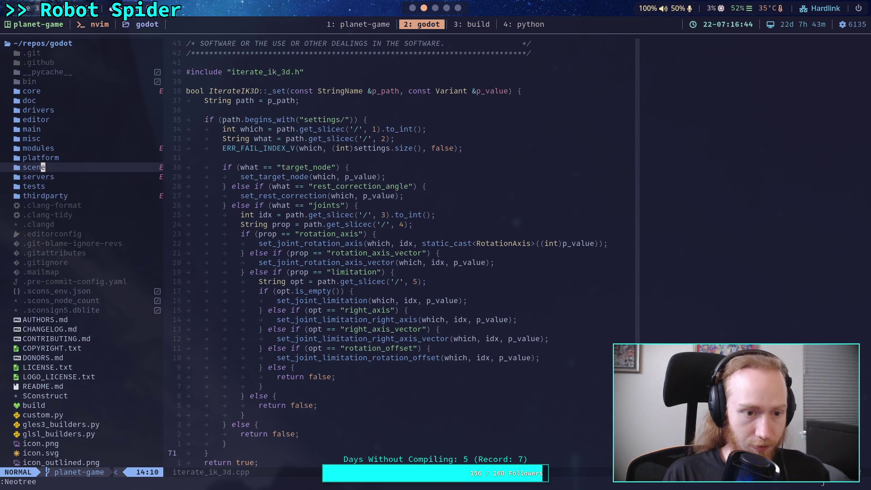
key("j")
key("j")
key("j")
key("k")
key("k")
key("k")
key("k")
key("j")
key("j")
key("Return")
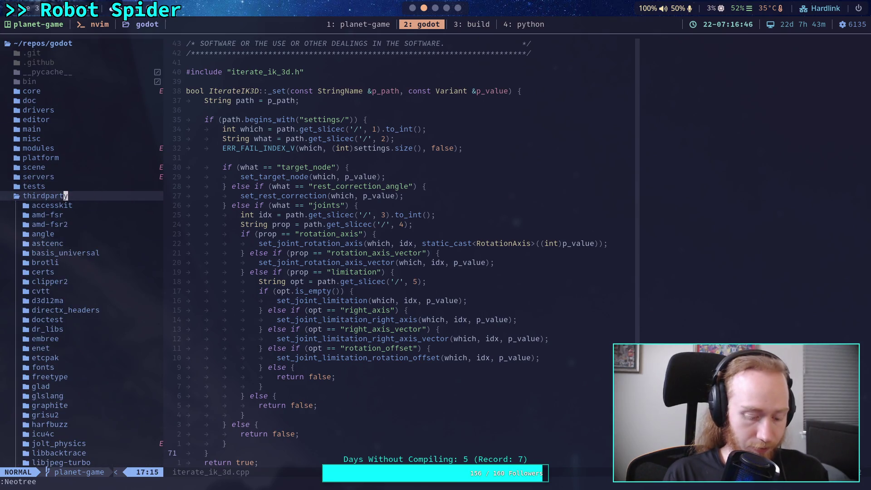
key("j")
key("j")
key("j")
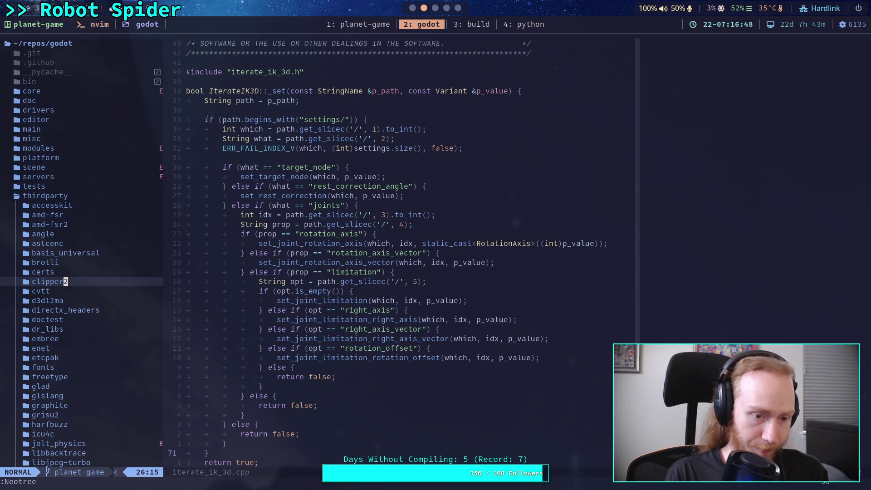
- Expand thirdparty/jolt_physics/Jolt and make Jolt the file tree root
key("0")
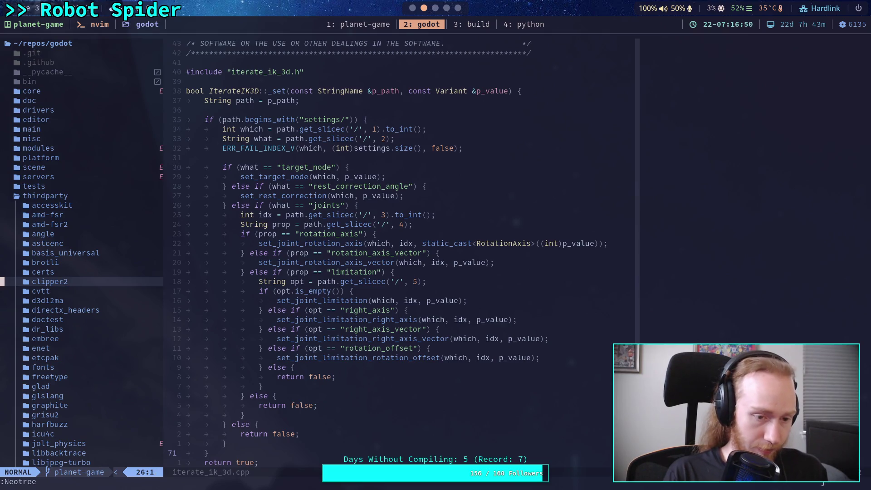
key("j")
key("j")
key("j")
key("k")
key("k")
key("k")
key("j")
key("j")
key("j")
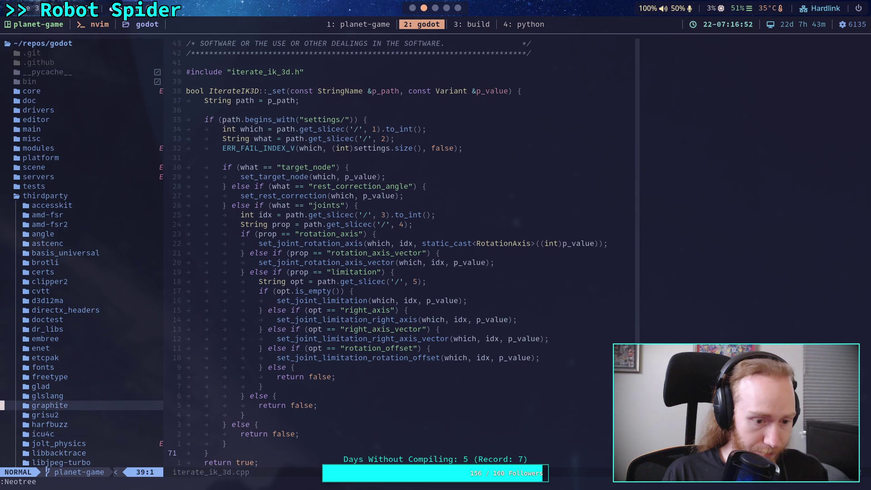
key("k")
key("Return")
key("j")
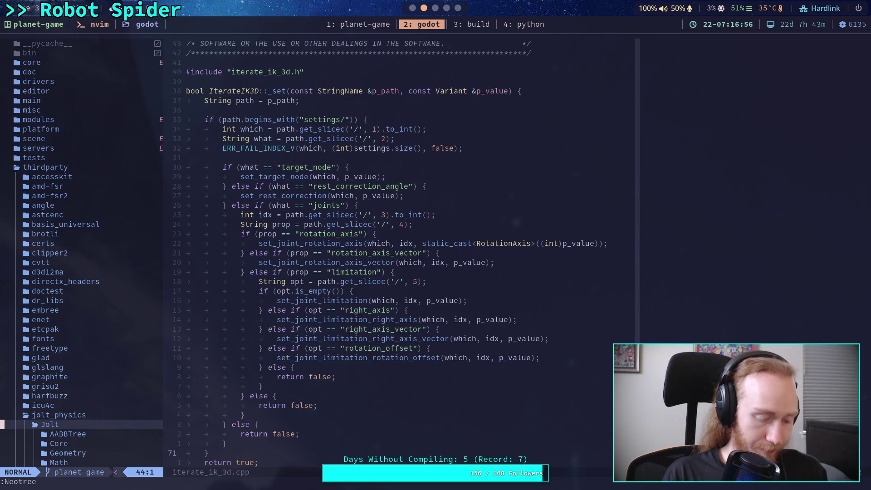
key(".")
- Live-grep the Jolt sources for angular_velocity and preview the Body.cpp buoyancy velocity match
key("k")
key("k")
key("k")
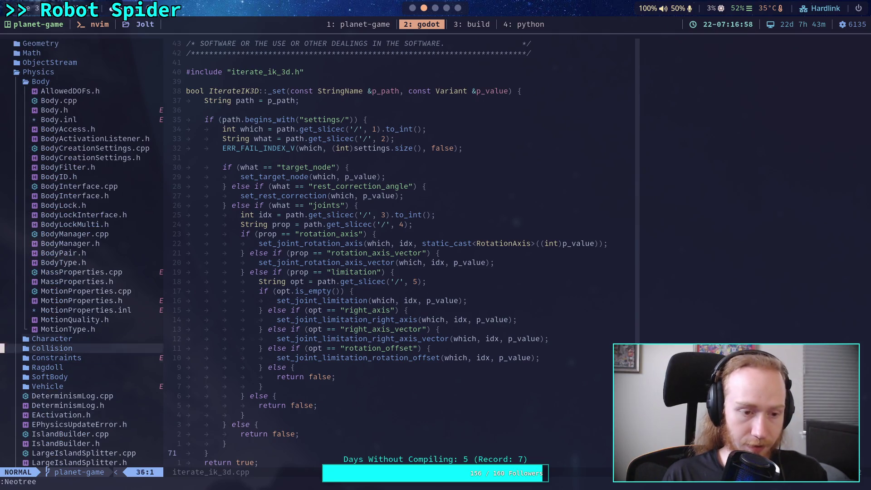
key("j")
key("j")
key("j")
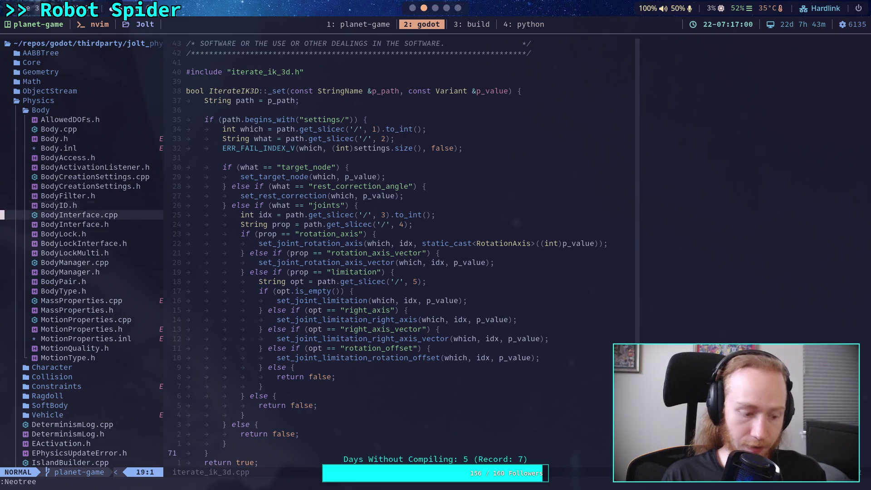
key("space")
type("sg")
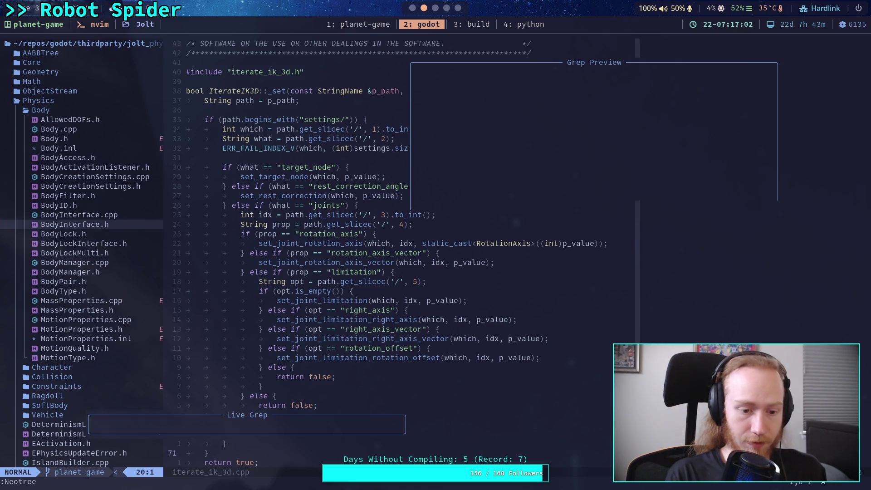
type("angular_")
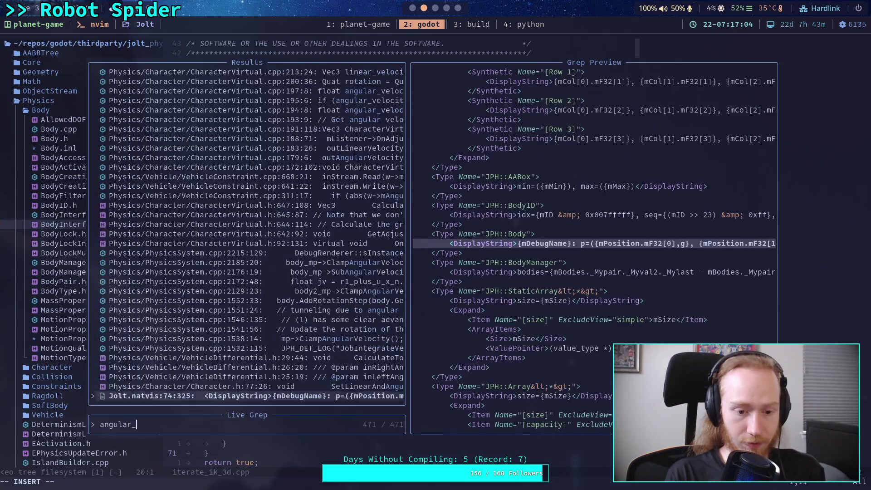
type("velocity")
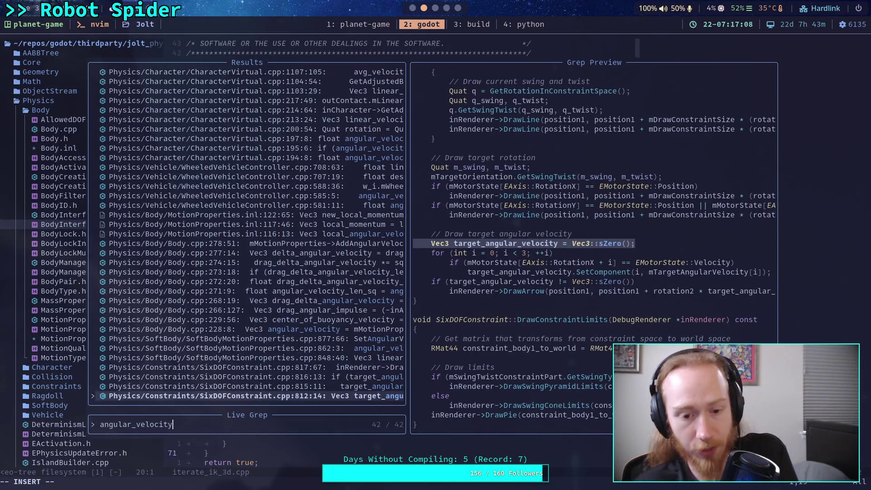
key("Up")
key("Up")
key("Up")
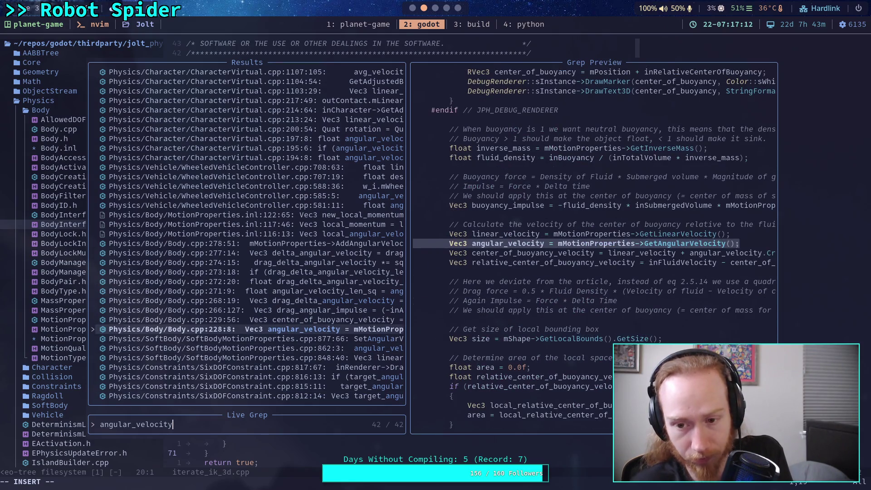
key("Up")
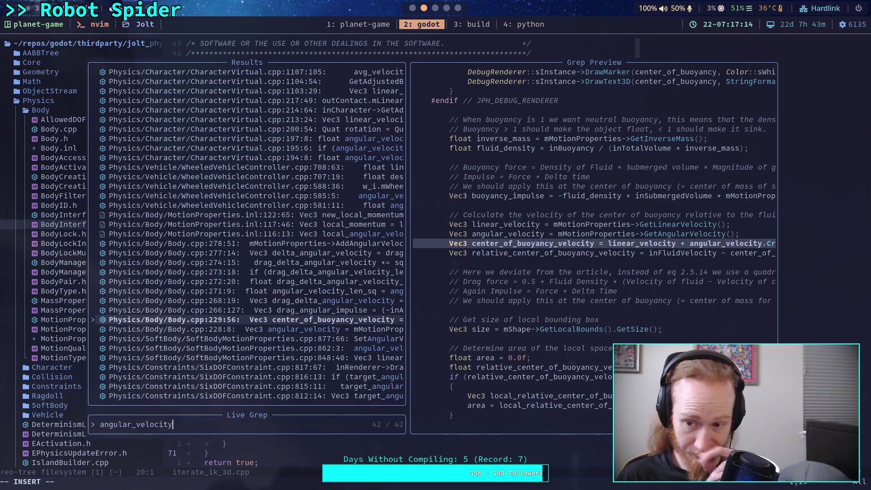
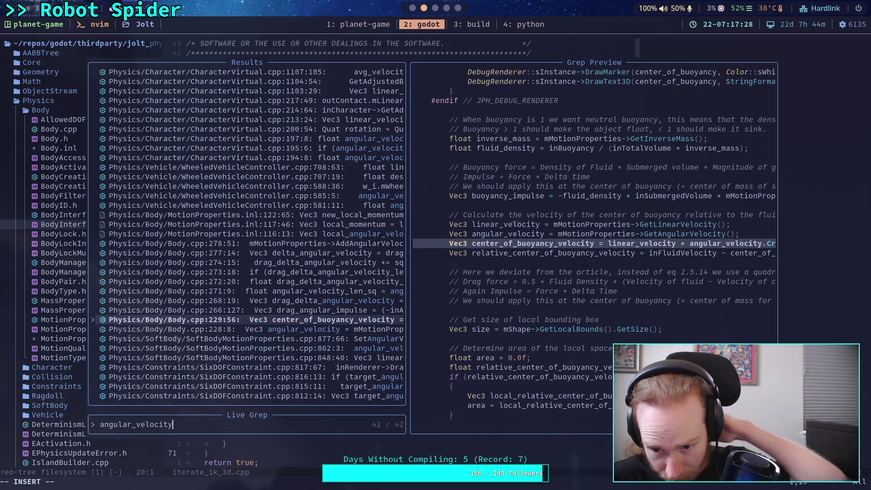
- Replace the angular_velocity live-grep query with AddAngularVelocity
key("Up")
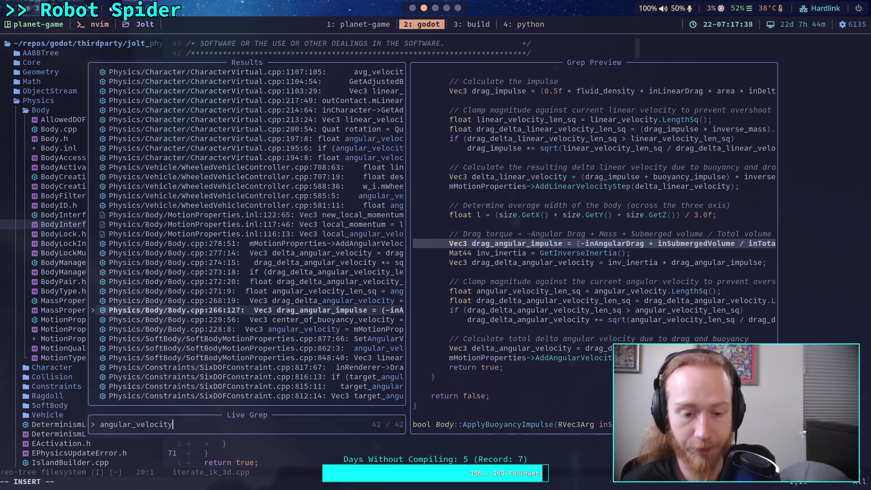
key("BackSpace")
key("BackSpace")
key("BackSpace")
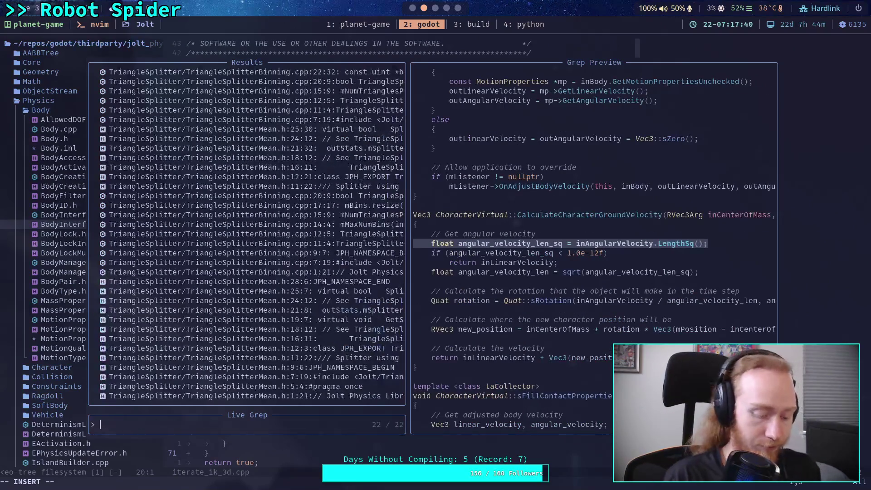
type("a")
key("BackSpace")
type("AddAngu")
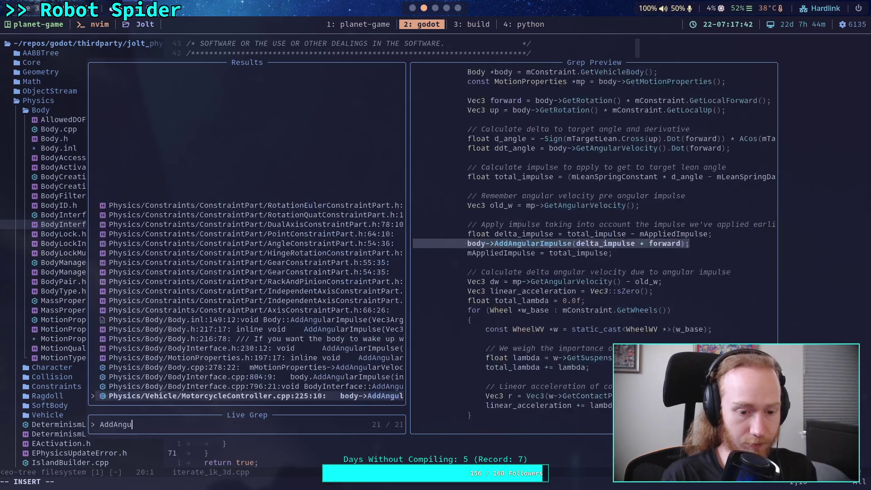
type("larVelocity")
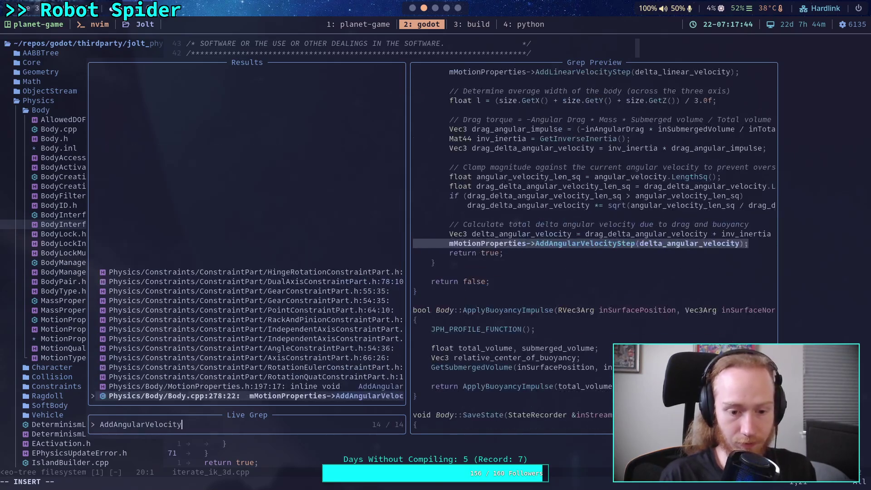
- Browse the AddAngularVelocity usages in the constraint parts and open MotionProperties.h
key("Up")
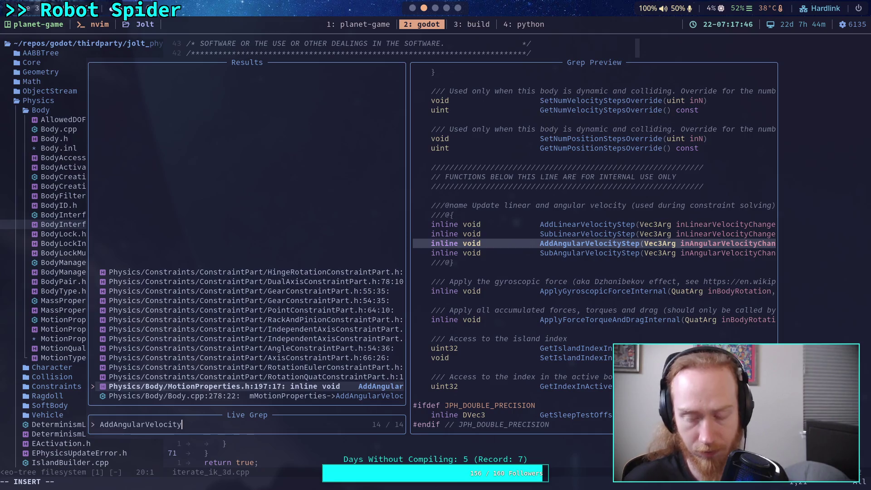
key("Up")
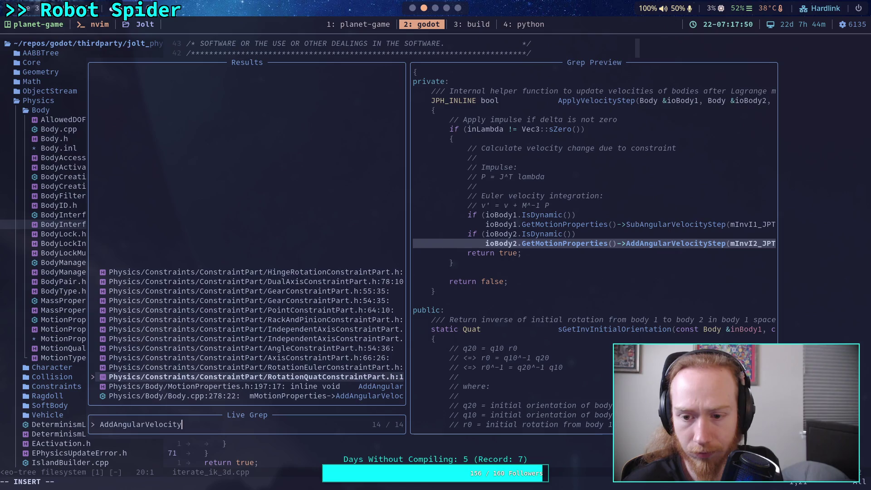
key("Up")
key("Up")
key("Up")
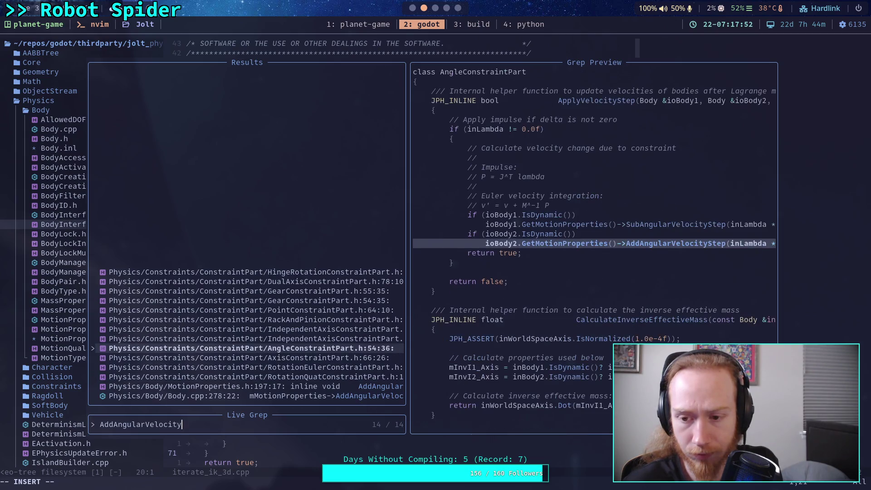
key("Up")
key("Up")
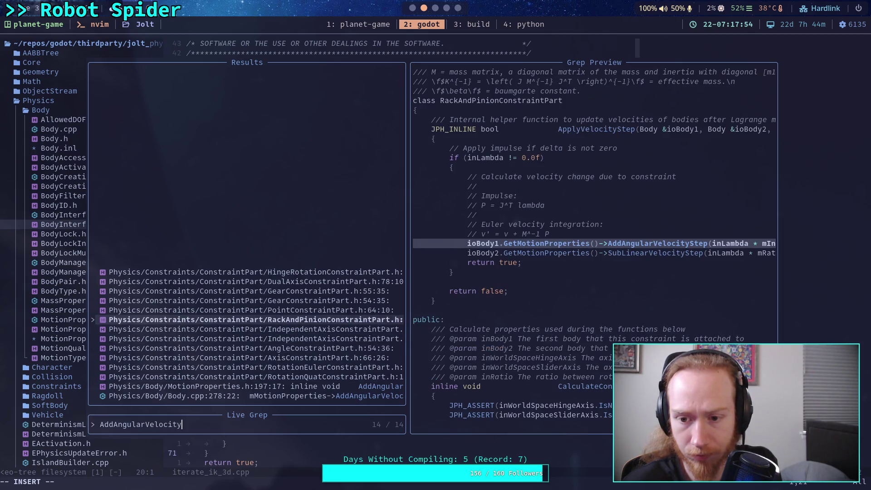
key("Up")
key("Up")
key("Up")
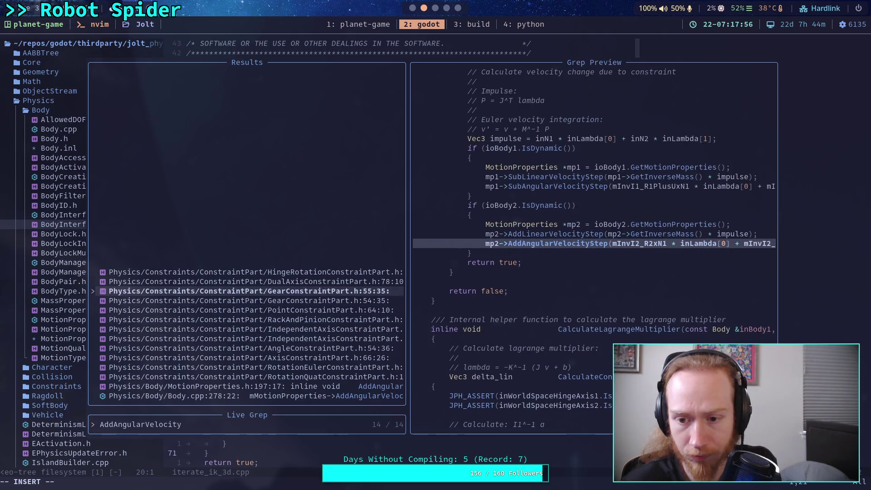
key("Up")
key("Up")
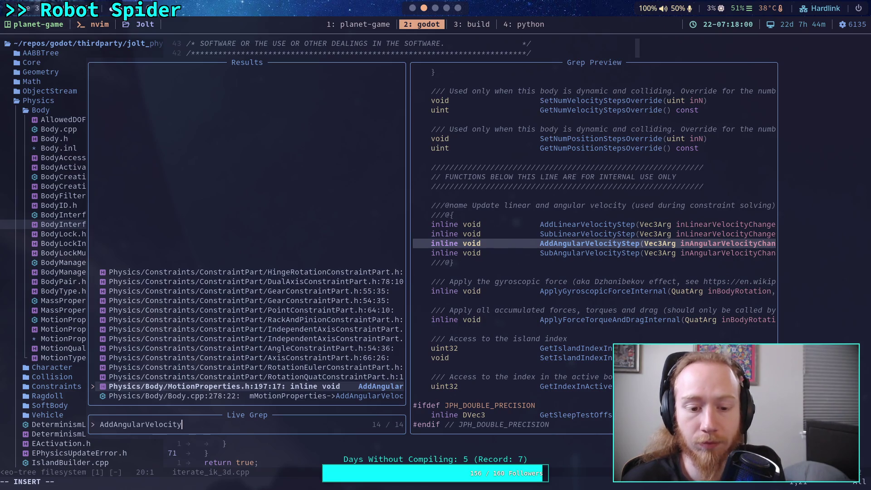
key("Return")
key("slash")
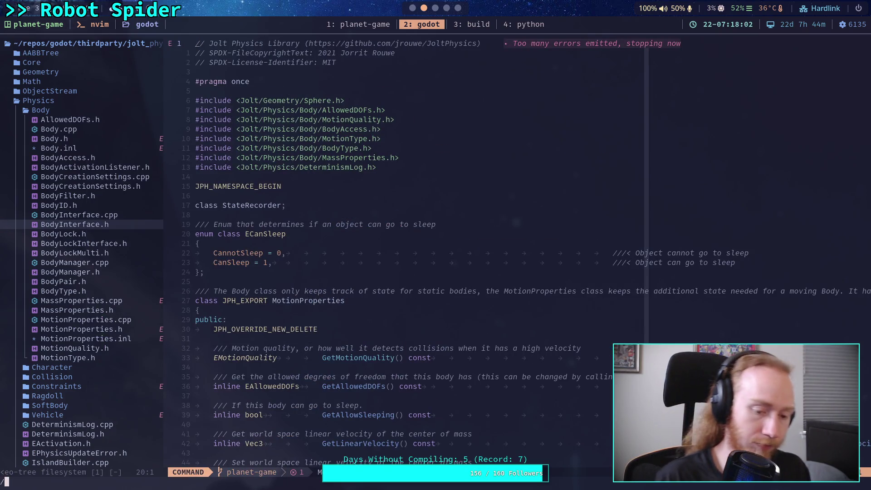
- Find and read AddAngularVelocityStep on line 197, then live-grep the project for mAngularVelocity
type("AddAngular")
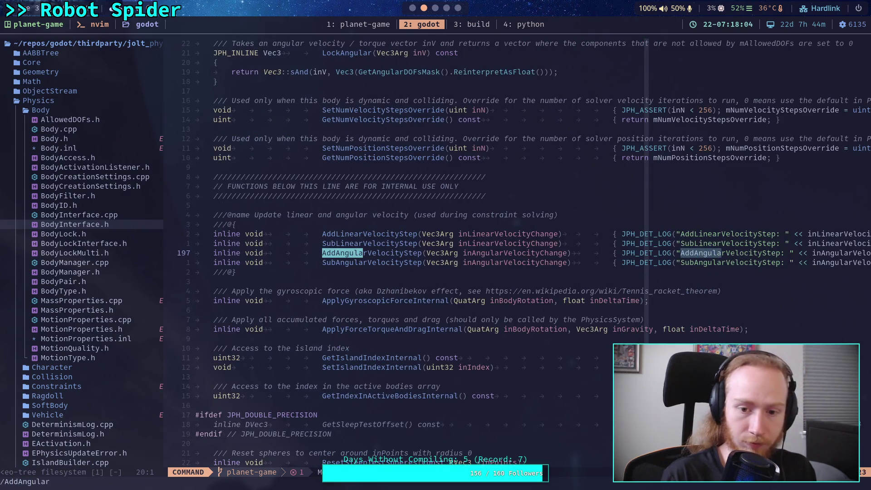
key("Return")
key("w")
key("w")
key("w")
key("w")
key("w")
key("w")
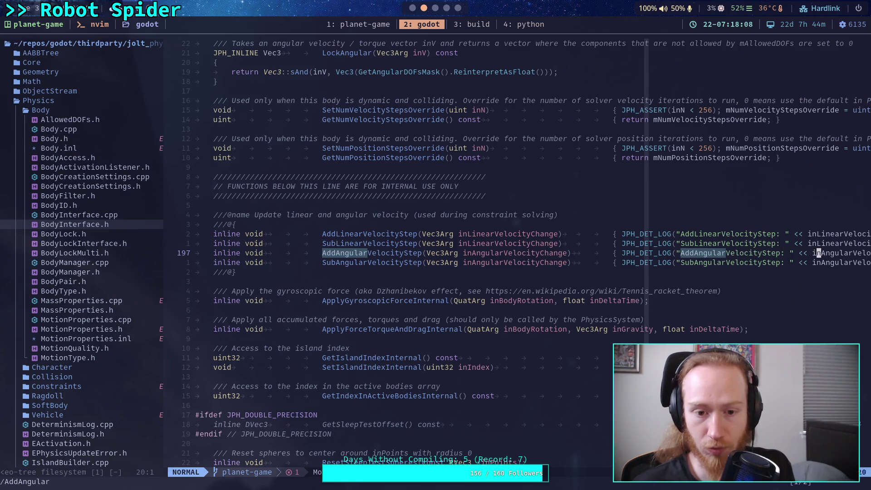
key("w")
key("w")
key("w")
key("w")
key("w")
key("w")
key("w")
key("w")
key("w")
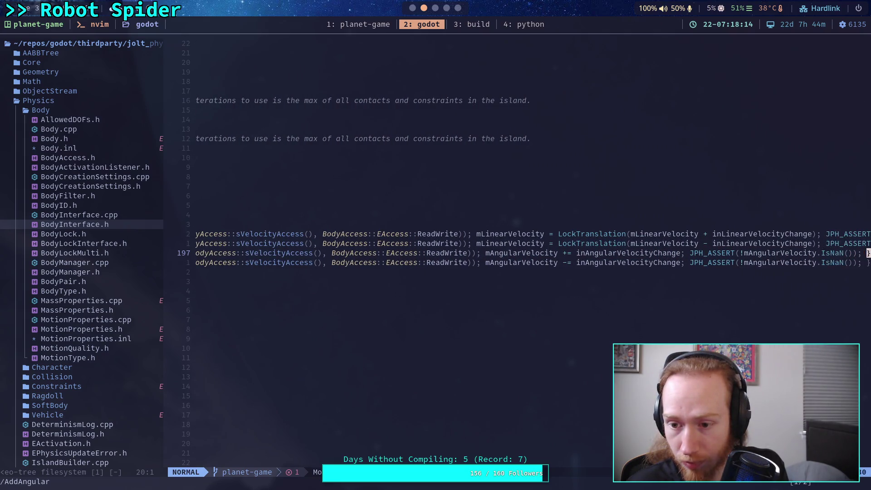
key("h")
key("h")
key("h")
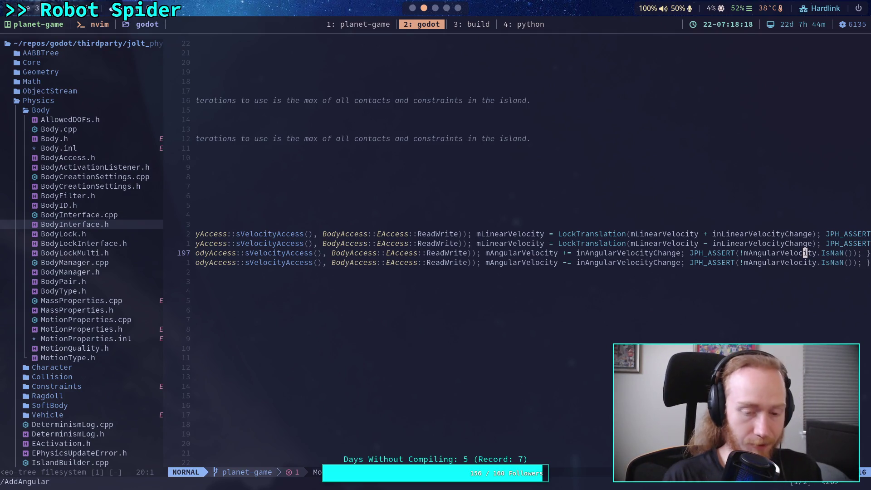
key("space")
type("fgmAngular")
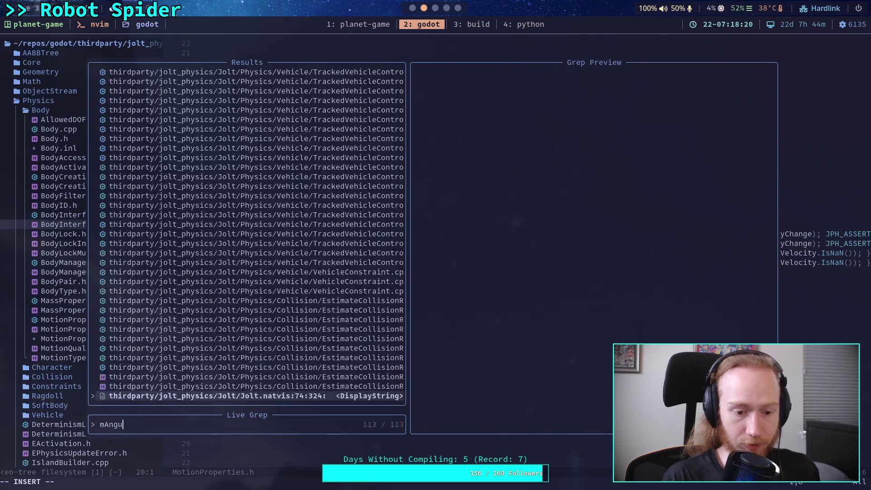
type("Velocity")
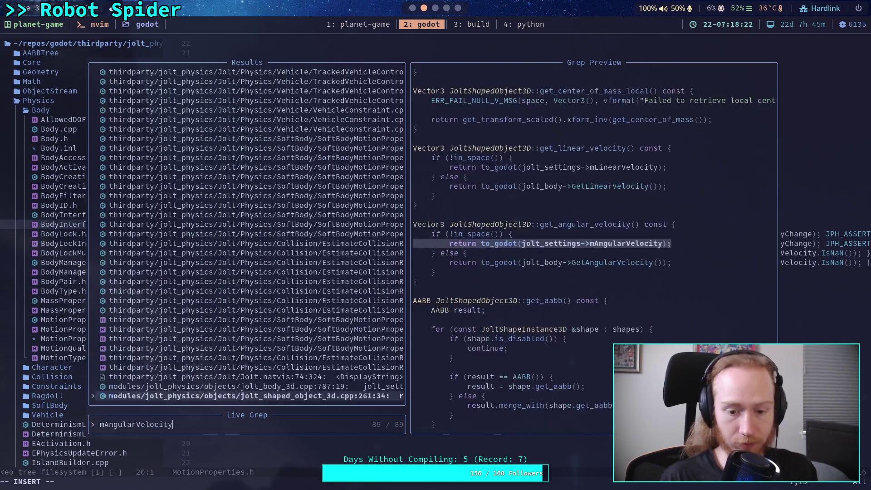
- Compare the mAngularVelocity matches in MotionProperties.inl lines 11, 12 and 14
key("Up")
key("Up")
key("Up")
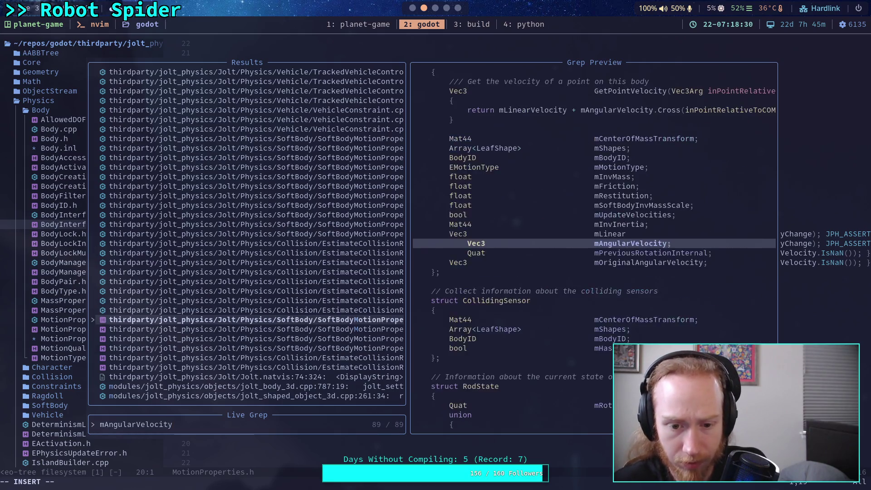
key("Down")
key("Down")
key("Down")
key("Up")
key("Up")
key("Up")
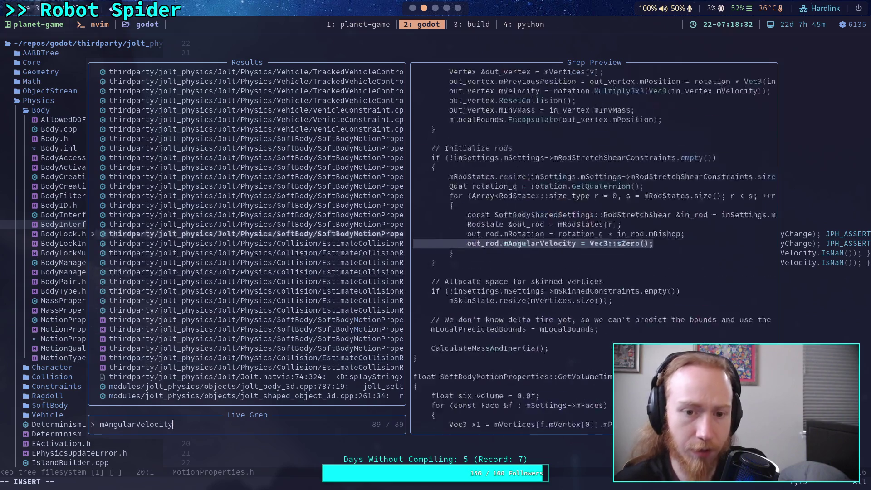
key("Up")
key("Up")
key("Up")
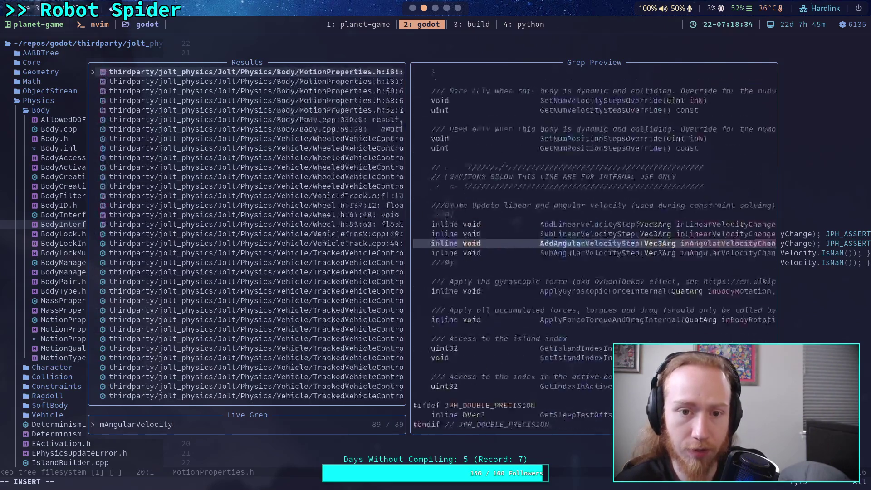
key("Up")
key("Up")
key("Up")
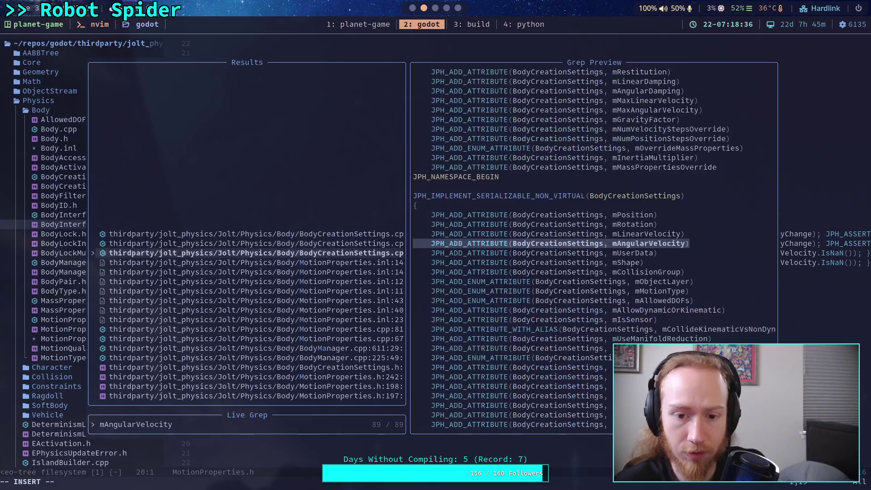
key("Down")
key("Down")
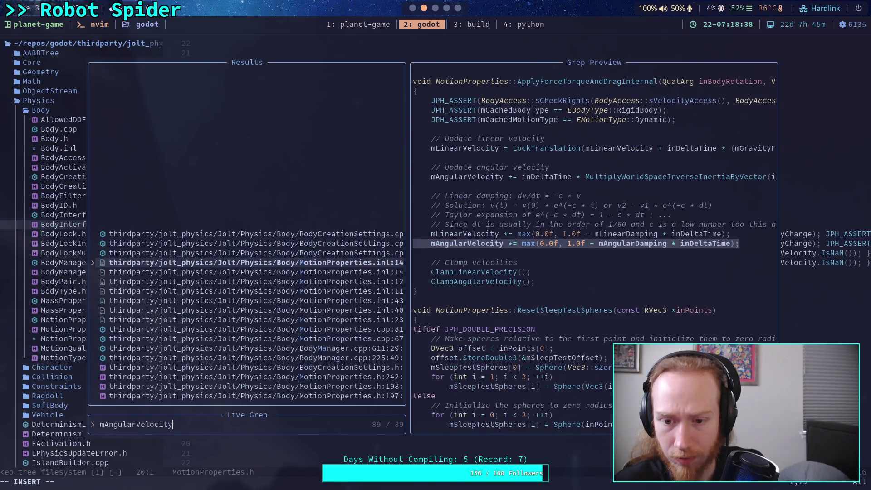
key("Down")
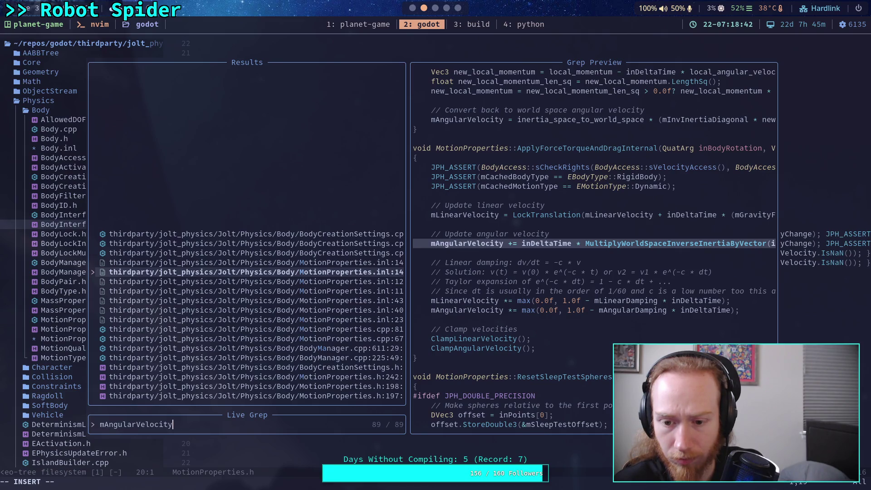
key("Down")
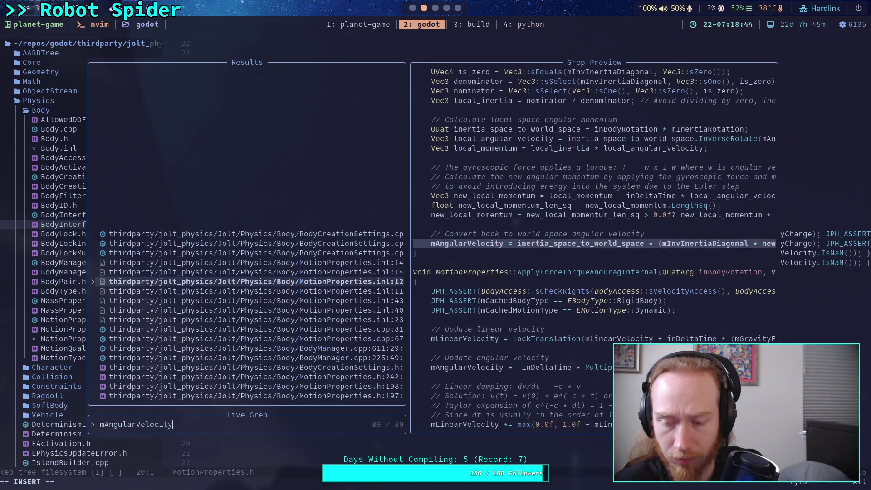
key("Up")
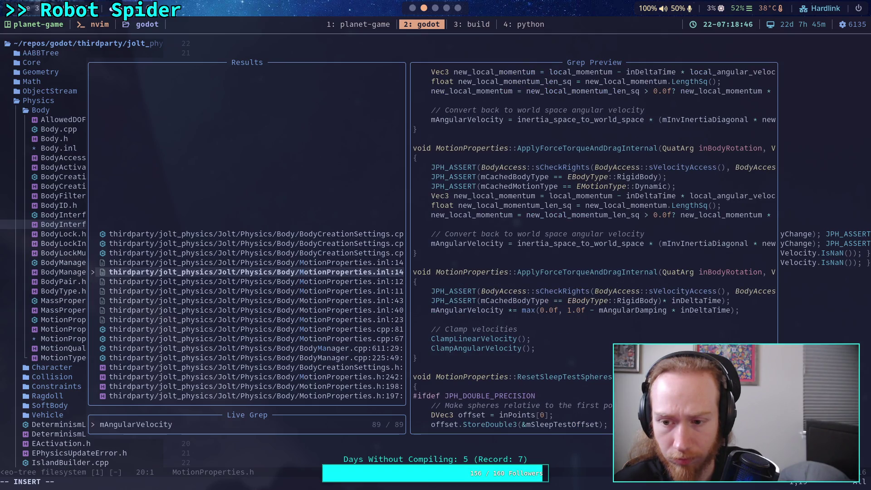
key("Down")
key("Up")
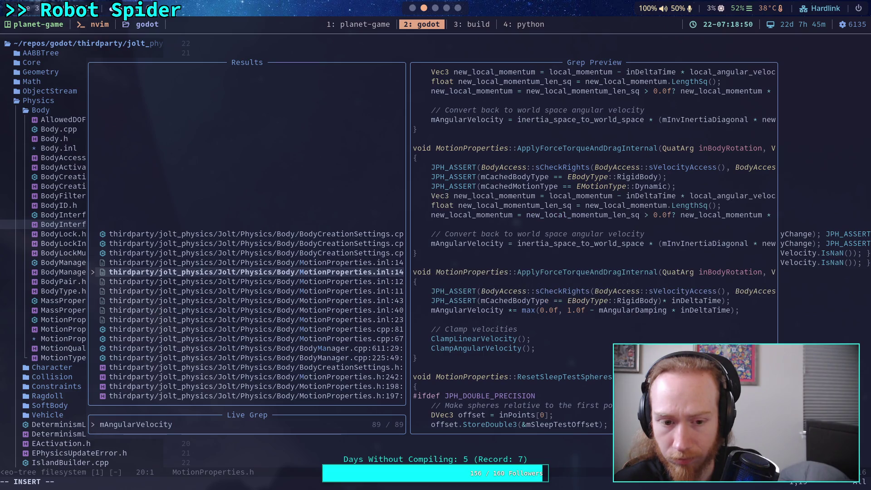
key("Down")
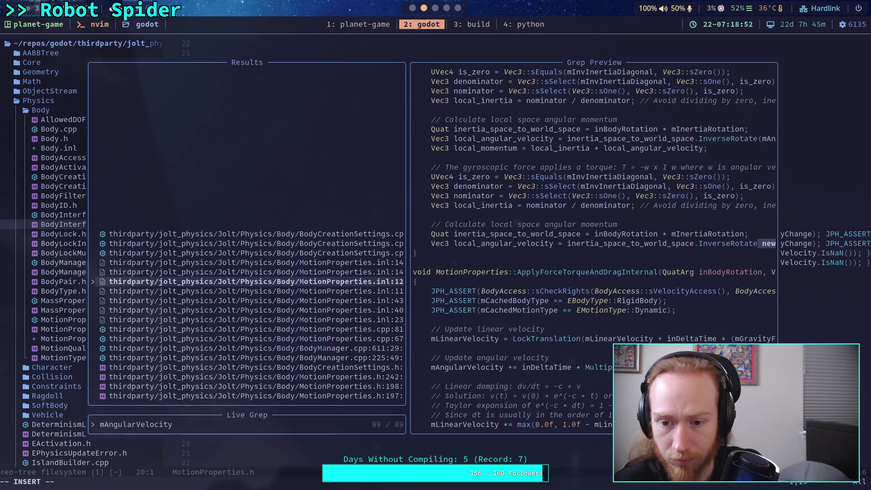
key("Down")
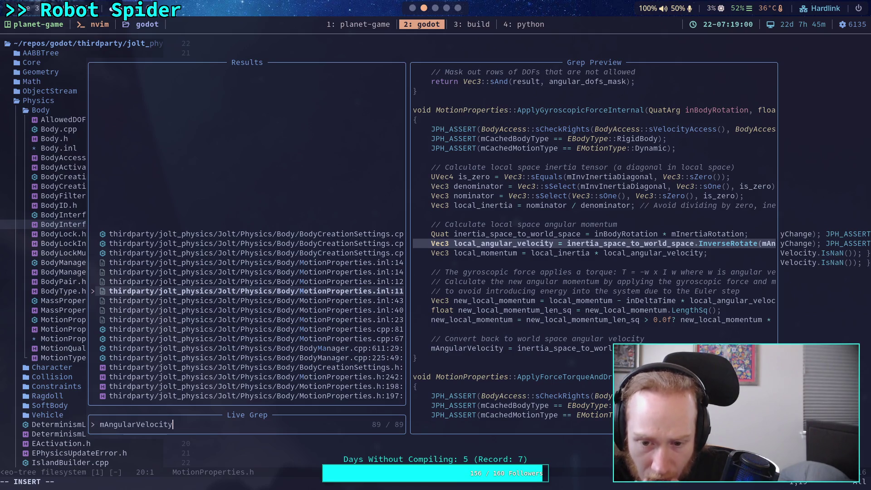
- Skim the ClampAngularVelocity, MotionProperties.h, Body.cpp, vehicle and soft-body mAngularVelocity matches
key("Down")
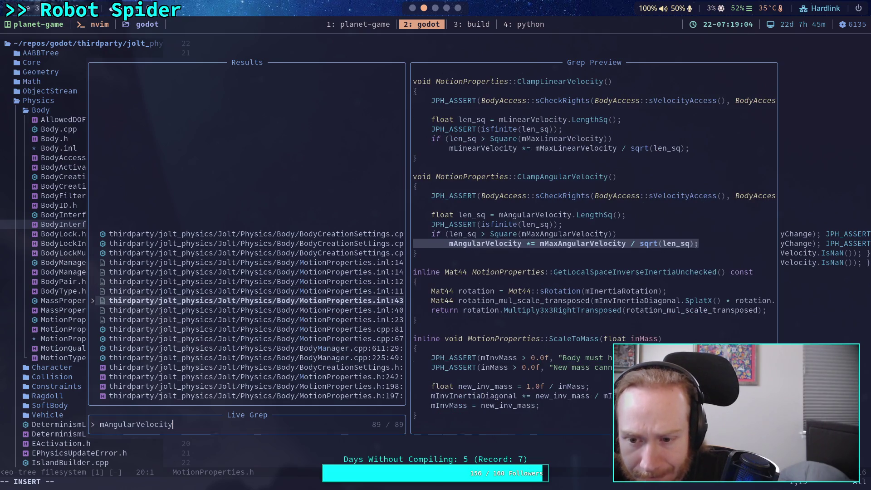
key("Down")
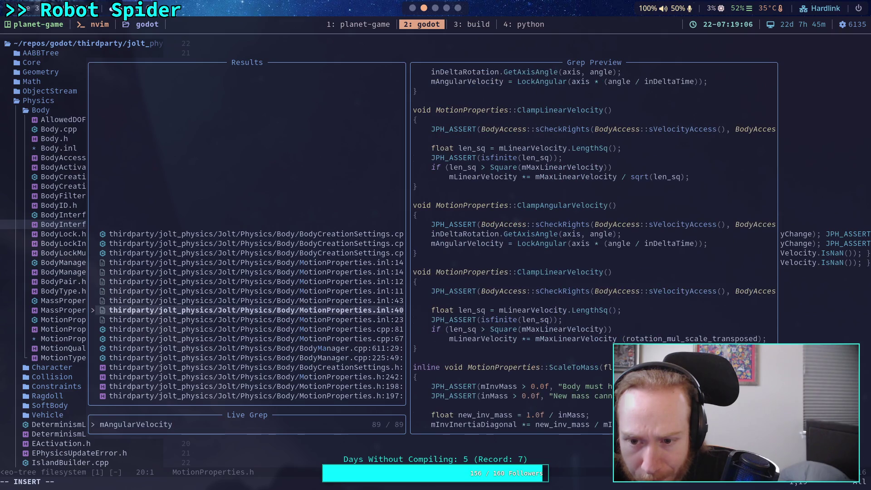
key("Down")
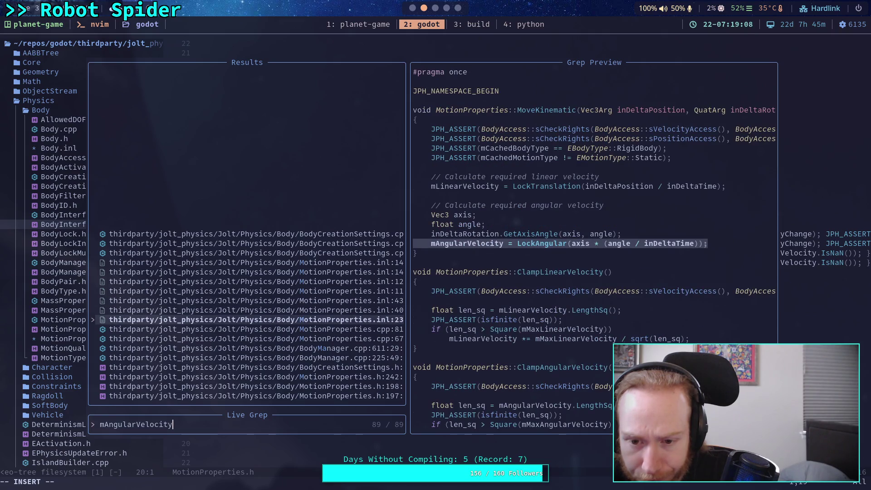
key("Up")
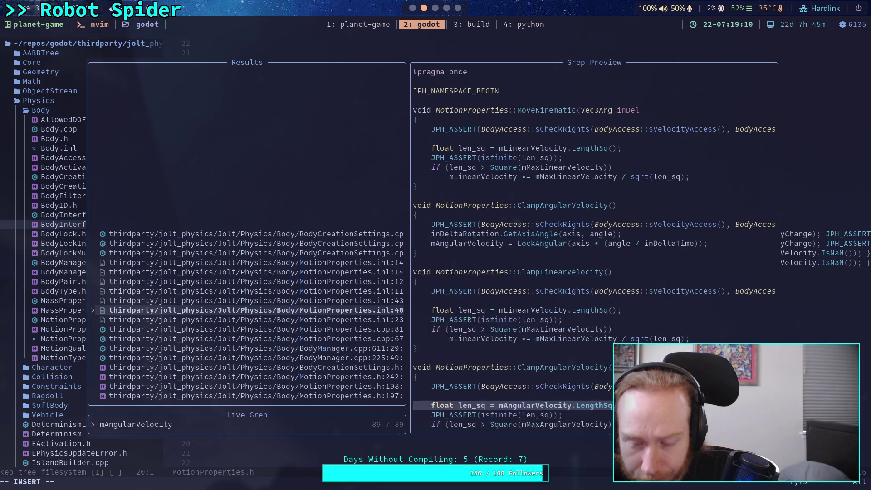
key("Down")
key("Down")
key("Down")
key("Up")
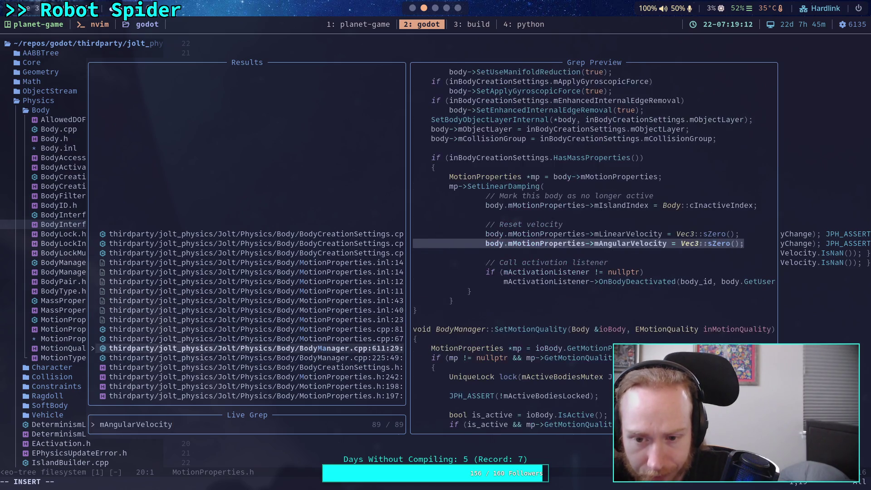
key("Down")
key("Down")
key("Down")
key("Down")
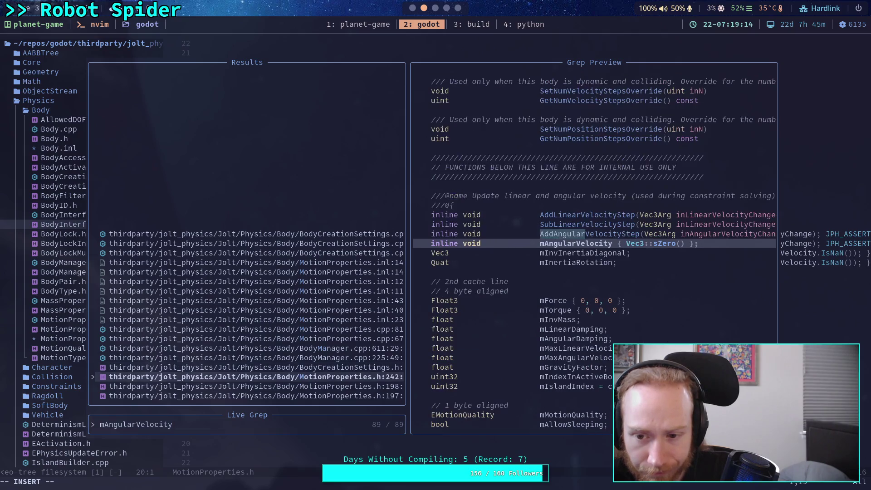
key("Down")
key("Down")
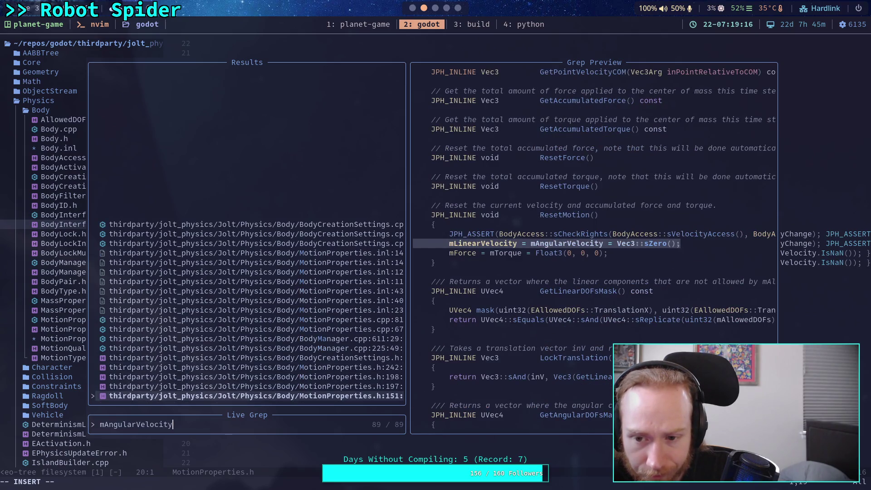
key("Down")
key("Down")
key("Down")
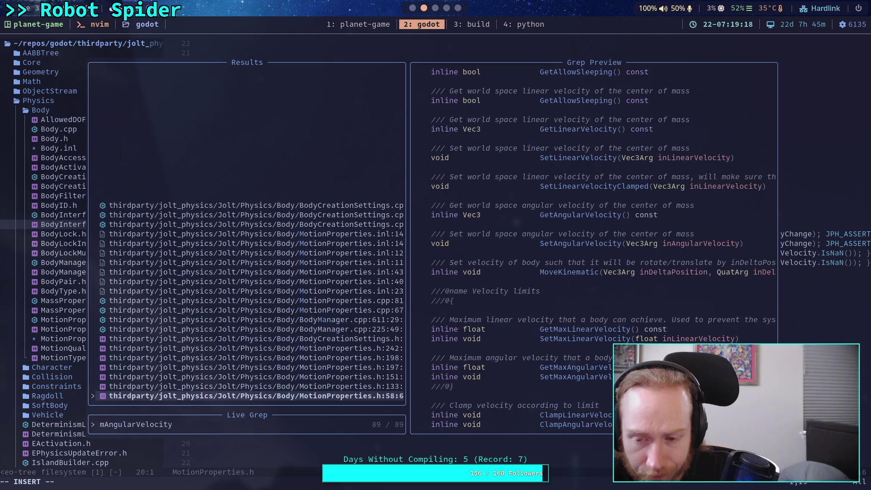
key("Down")
key("Down")
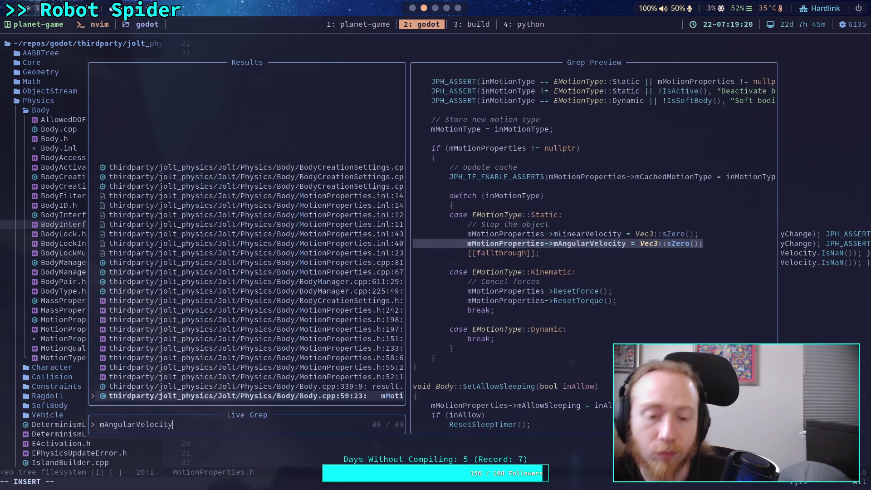
key("Down")
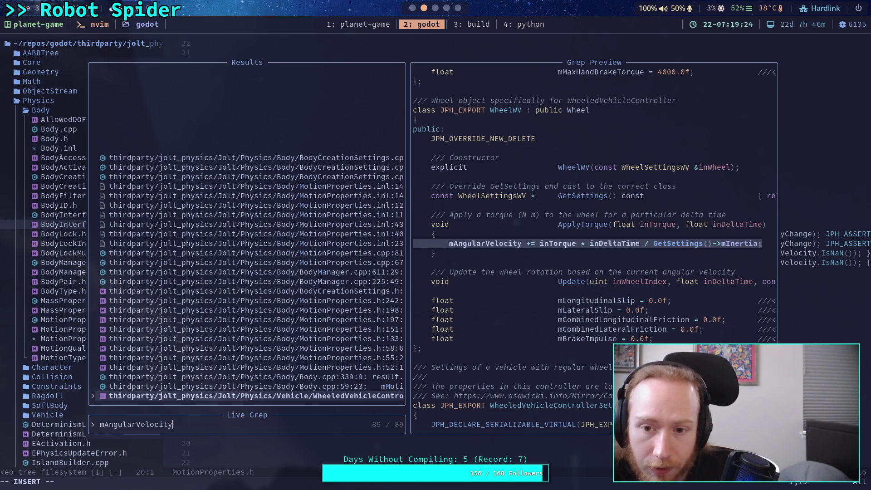
key("Up")
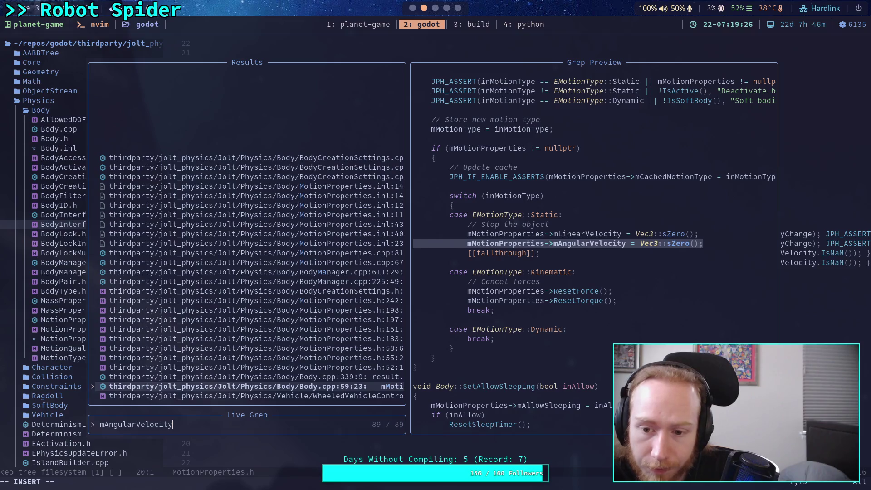
key("Up")
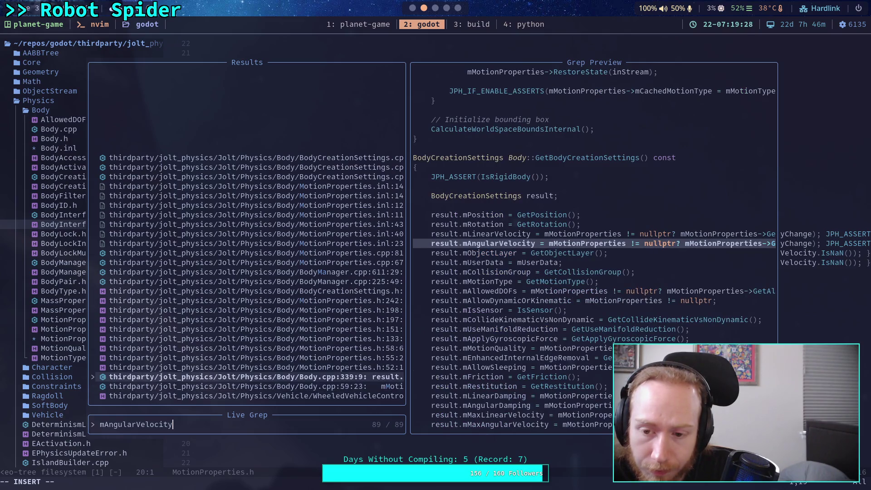
key("Down")
key("Down")
key("Down")
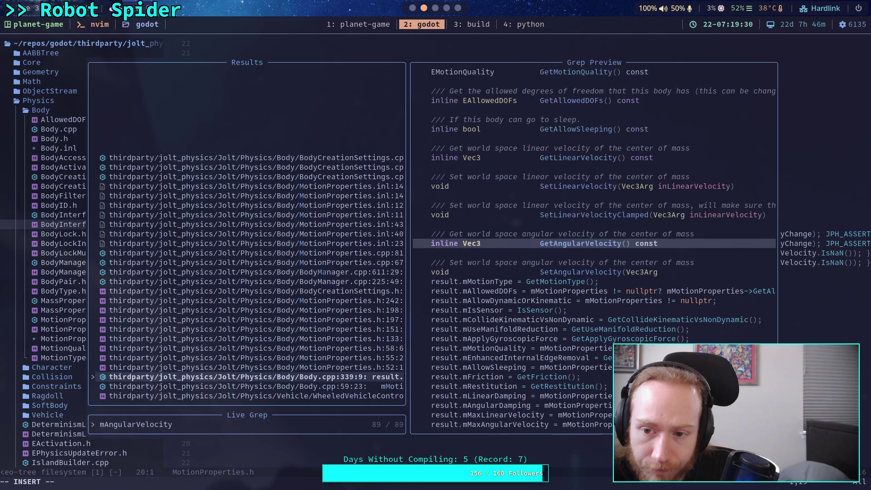
key("Down")
key("Down")
key("Down")
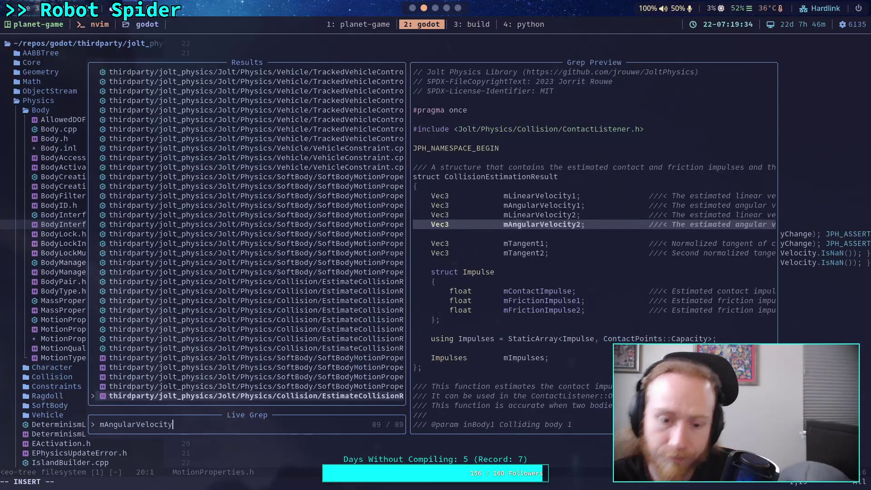
- Change the live-grep query to angular_velocity and browse its results
key("BackSpace")
key("BackSpace")
key("BackSpace")
type("angular")
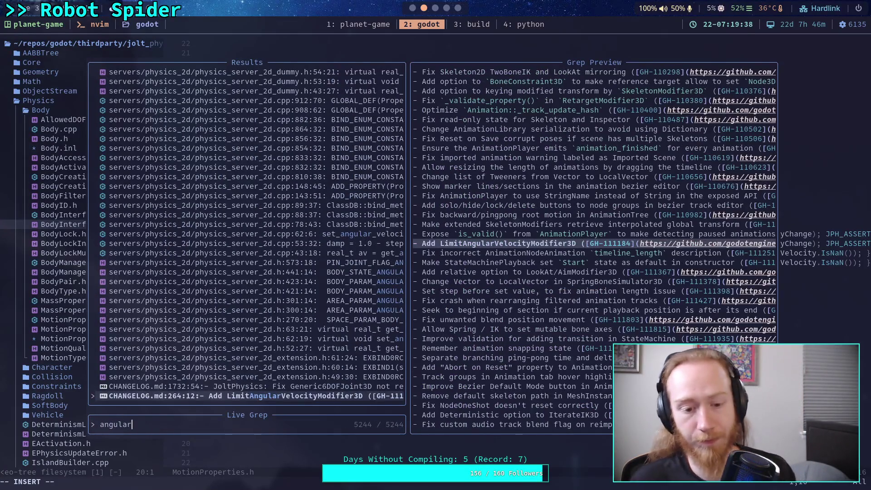
type("S")
key("BackSpace")
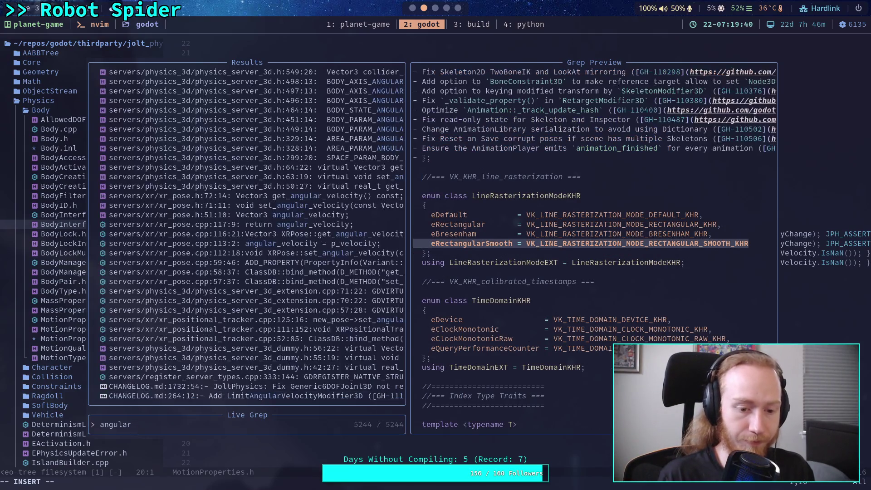
type("_velocity")
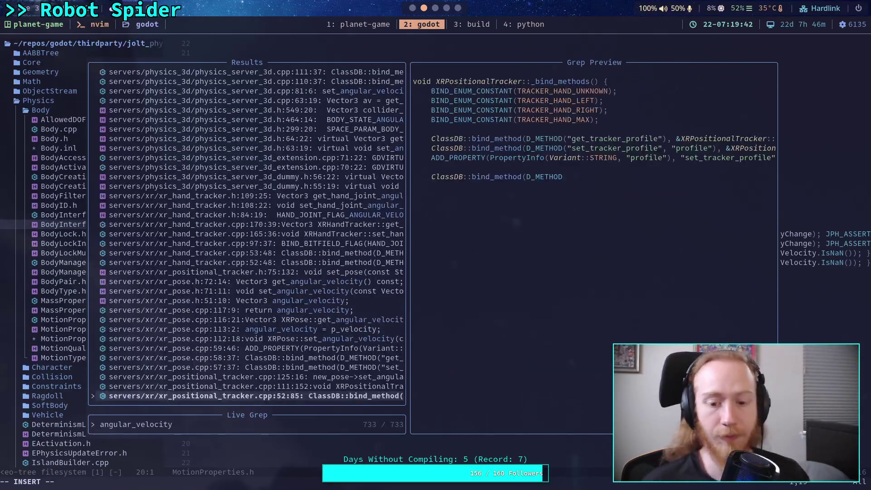
key("Up")
key("Up")
key("Escape")
key("space")
type("fg")
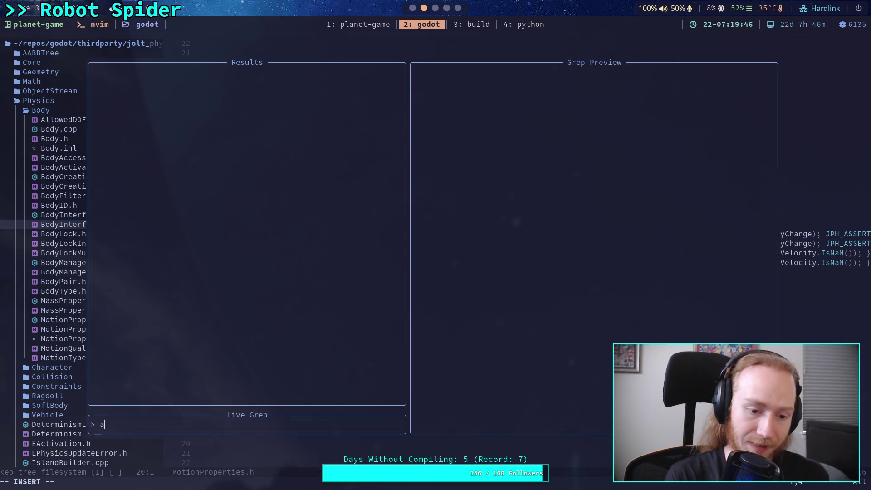
type("angular_velocity")
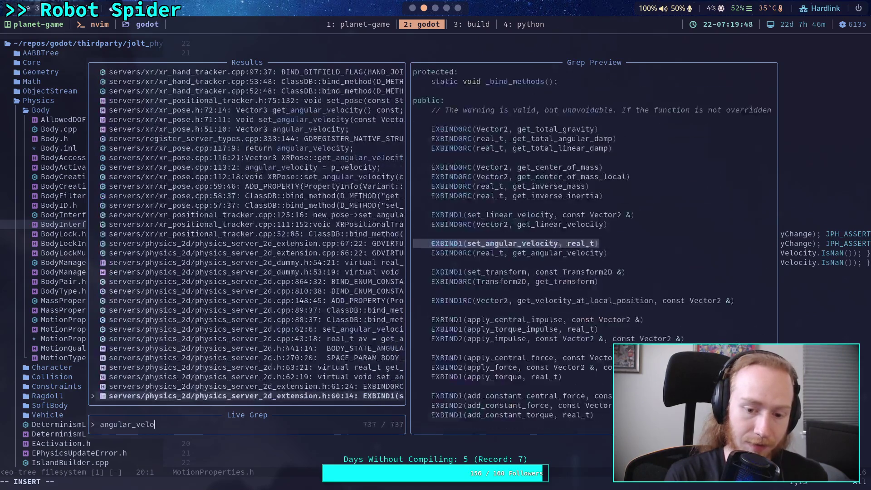
key("Up")
key("Up")
key("Up")
key("Escape")
- Open BodyInterface.h from the file tree, then quit Neovim with :qa
left_click(379, 244)
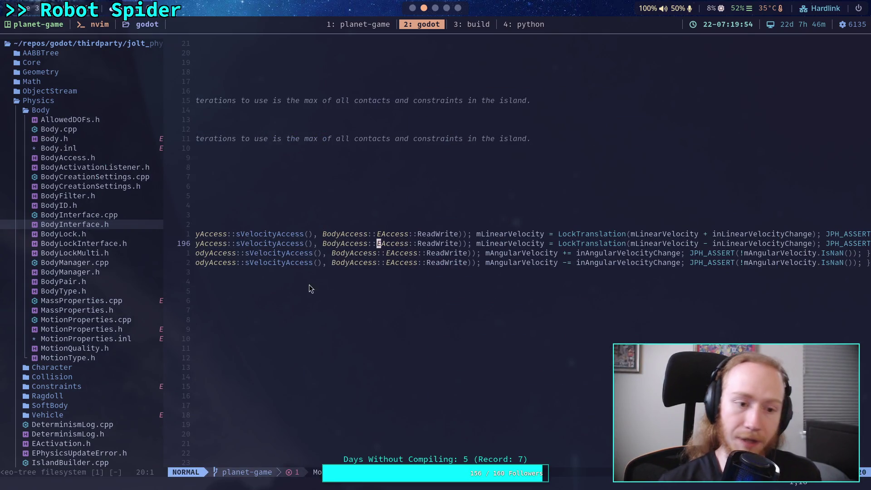
left_click(79, 226)
double_click(79, 225)
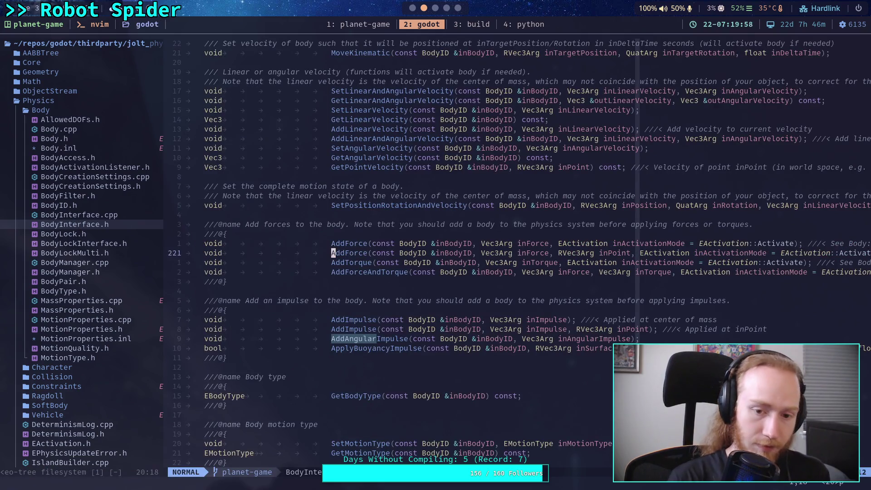
key("space")
type("fgangular_")
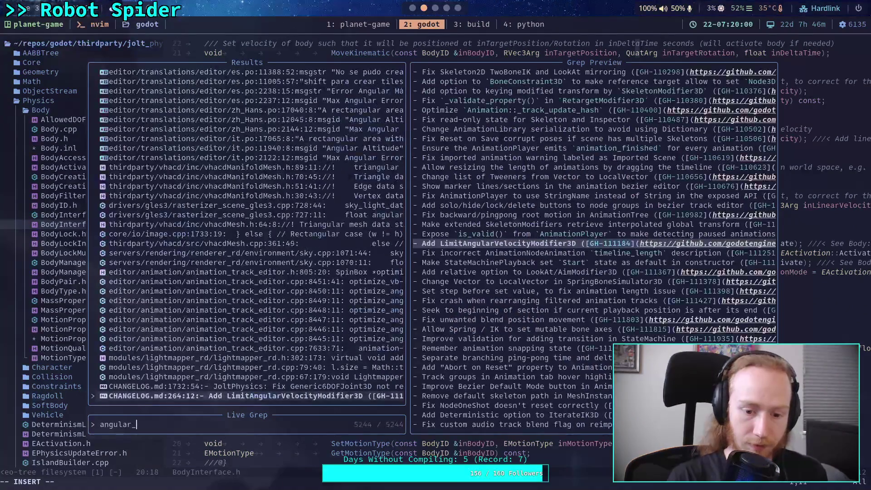
type("velocity")
key("Escape")
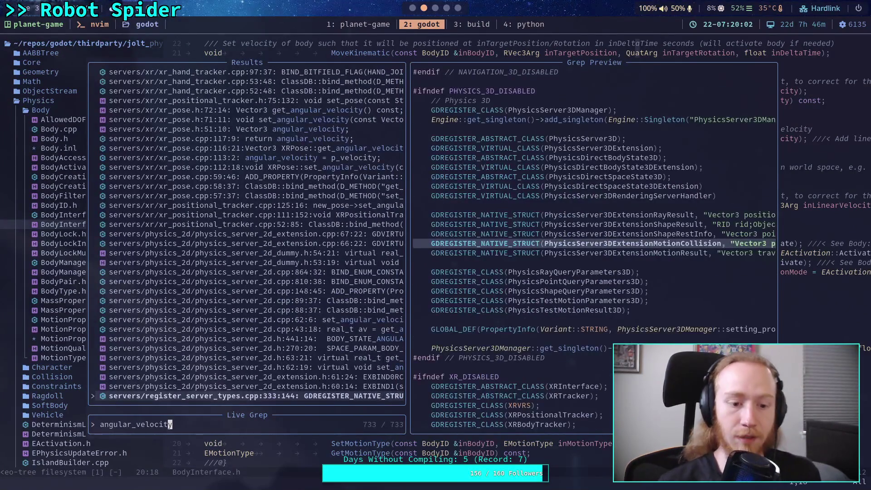
key("Escape")
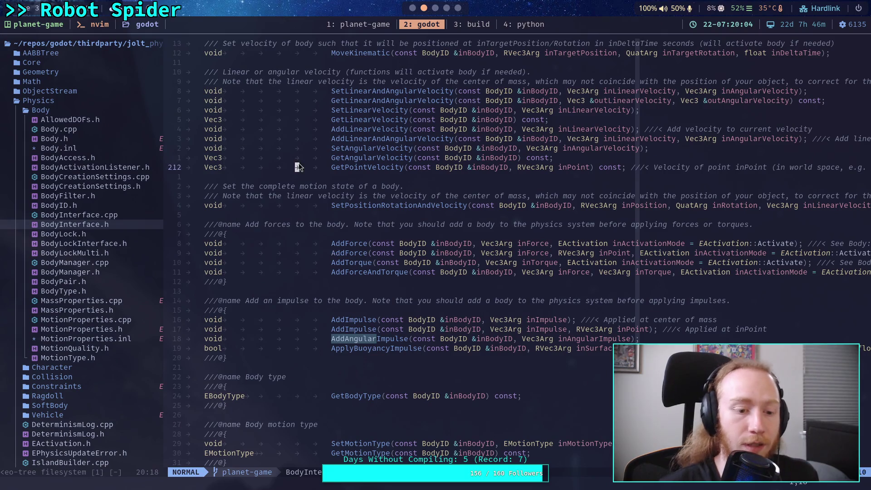
type(":qa")
key("Return")
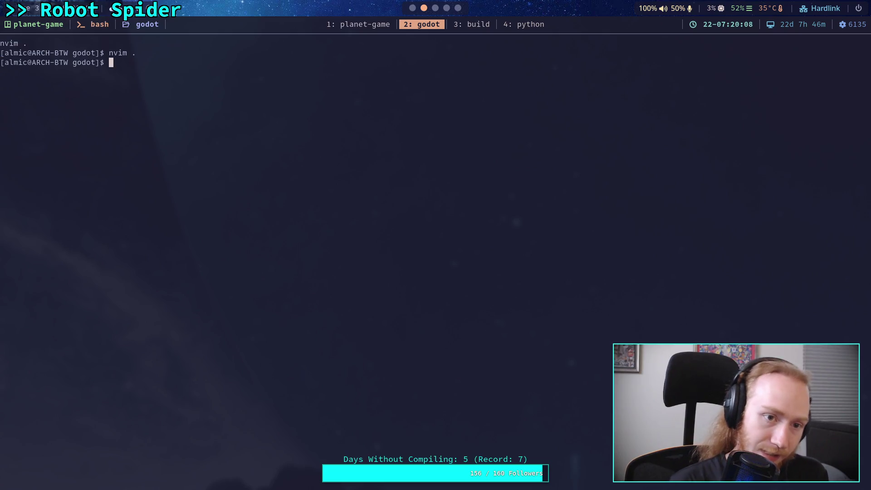
- Change into thirdparty/jolt_physics/Jolt, clear the terminal, and relaunch nvim there
type("cd thi")
key("Tab")
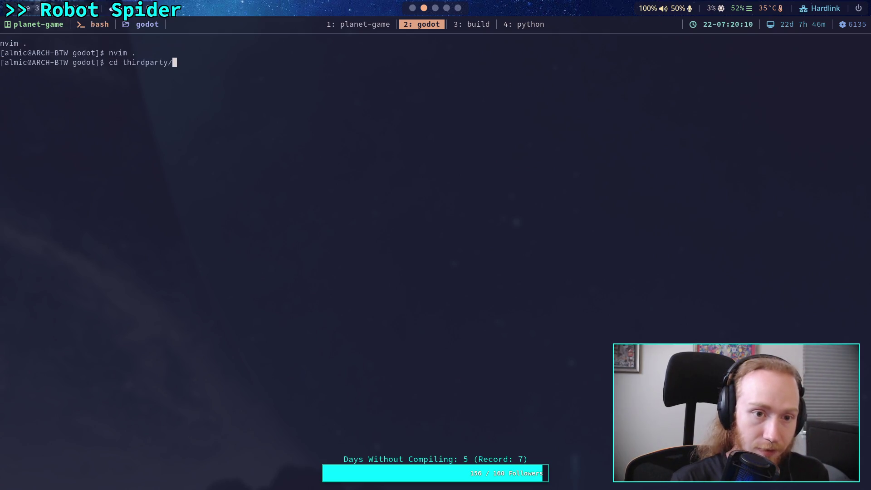
type("jo")
key("Tab")
type("J")
key("Tab")
key("Return")
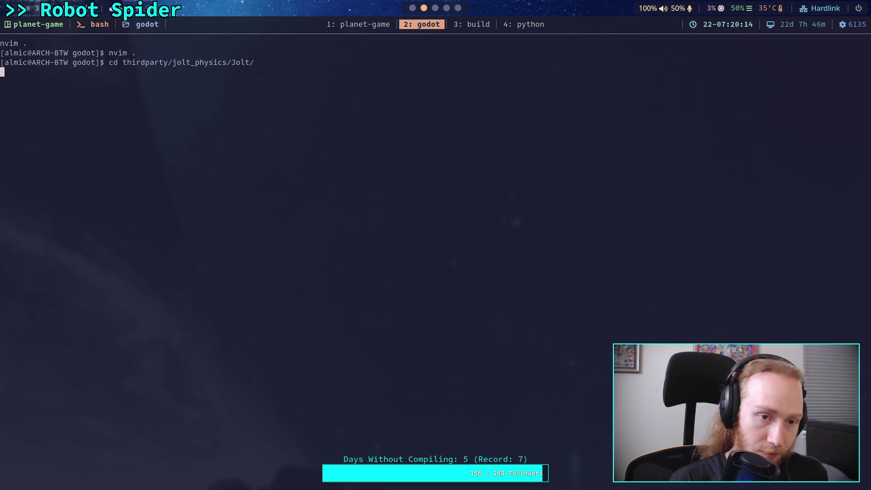
type("clear")
key("Return")
type("nvim")
key("Return")
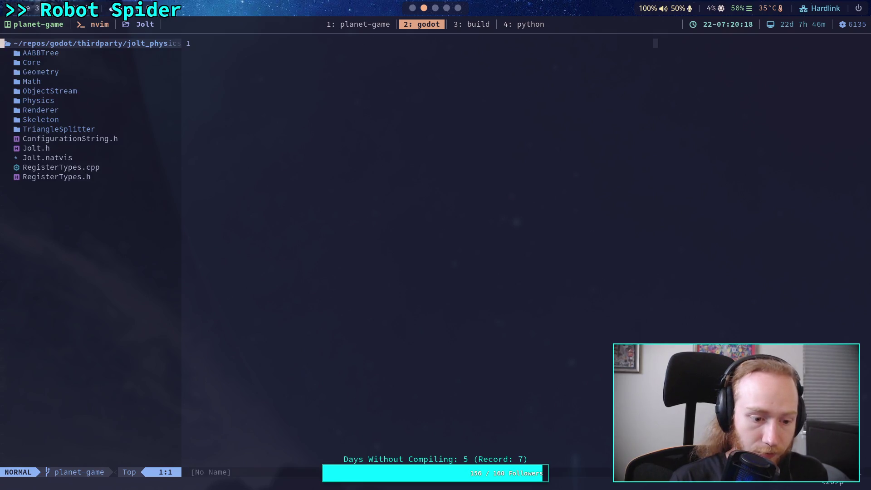
- Live-grep the Jolt sources for angular_velocity and open CharacterVirtual.cpp at the ground-velocity rotation match
key("g")
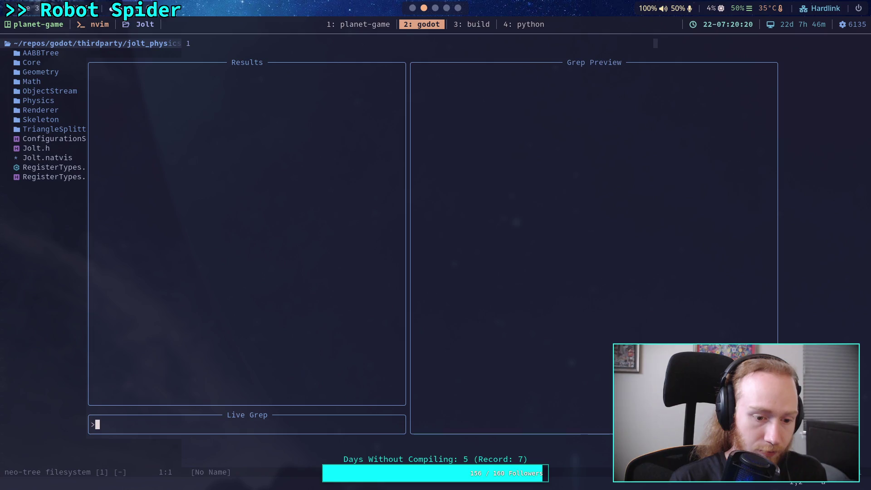
type("angular_velocity")
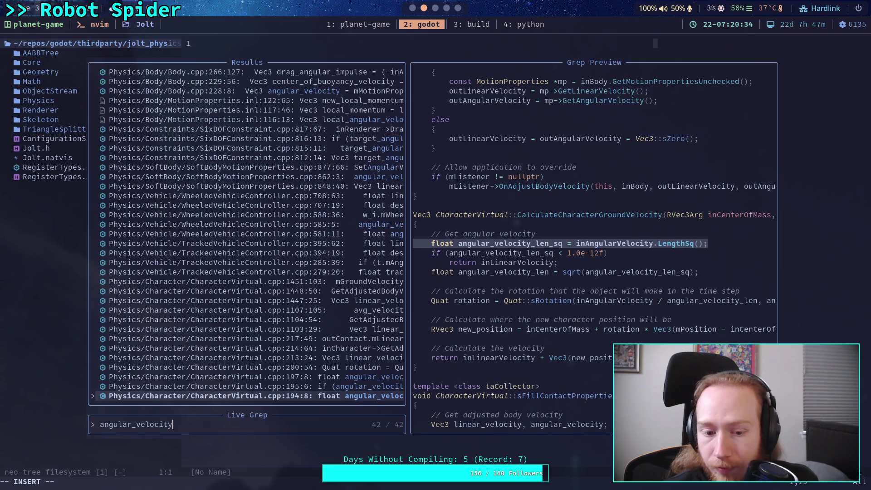
key("Up")
key("Up")
key("Up")
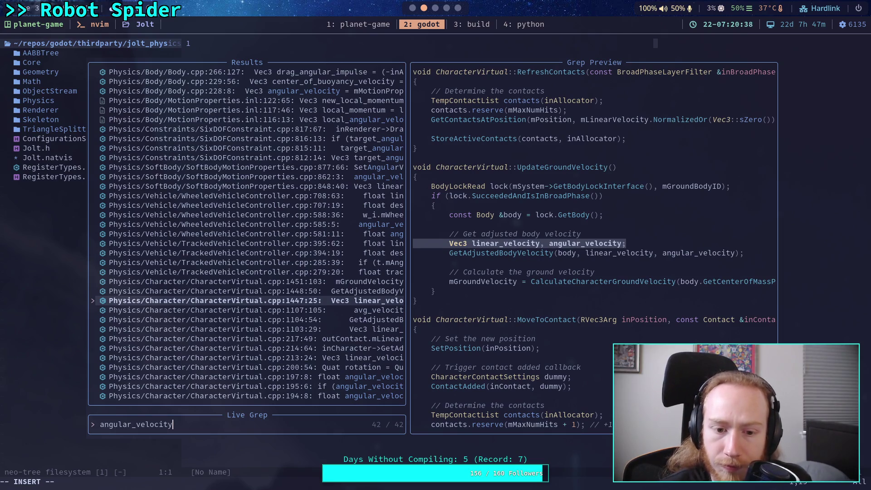
key("Up")
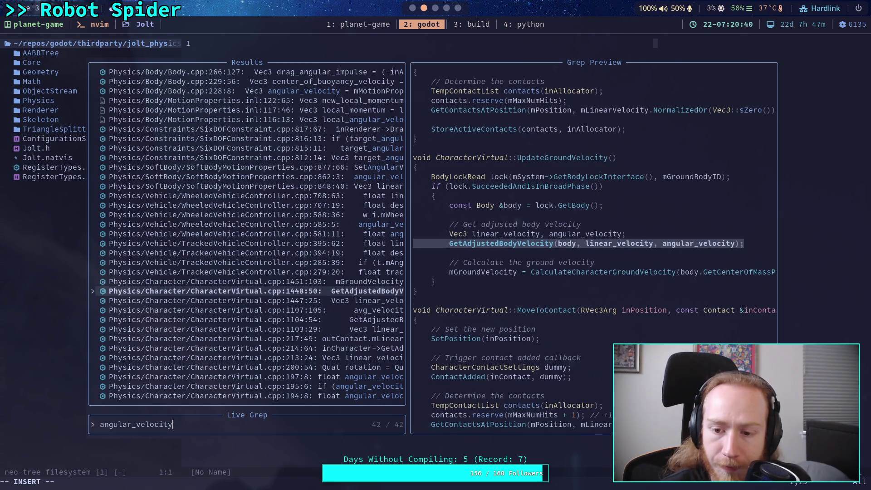
key("Up")
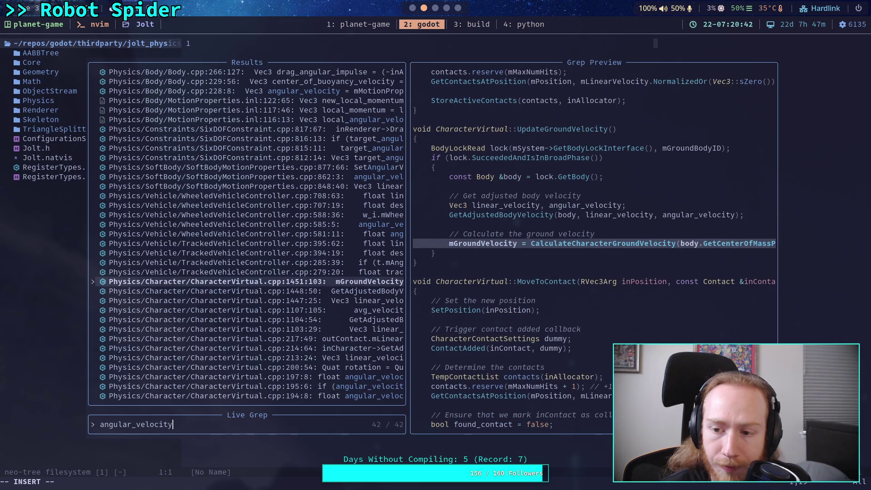
key("Down")
key("Down")
key("Down")
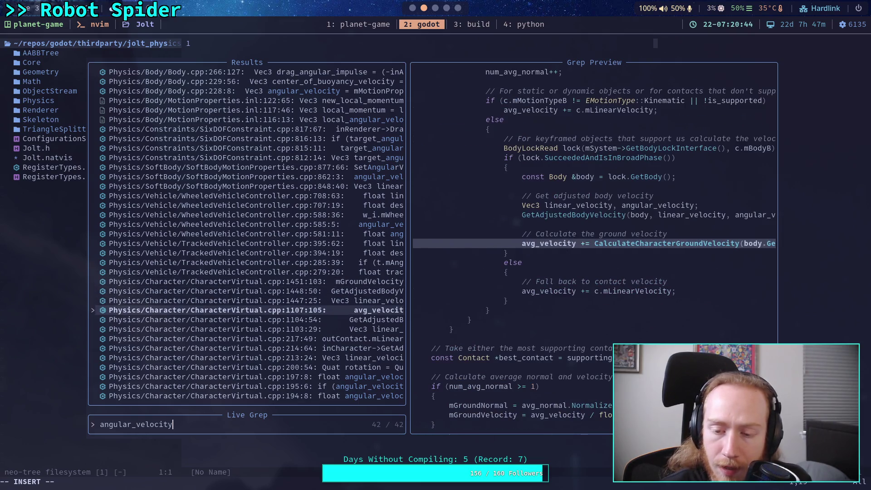
key("Down")
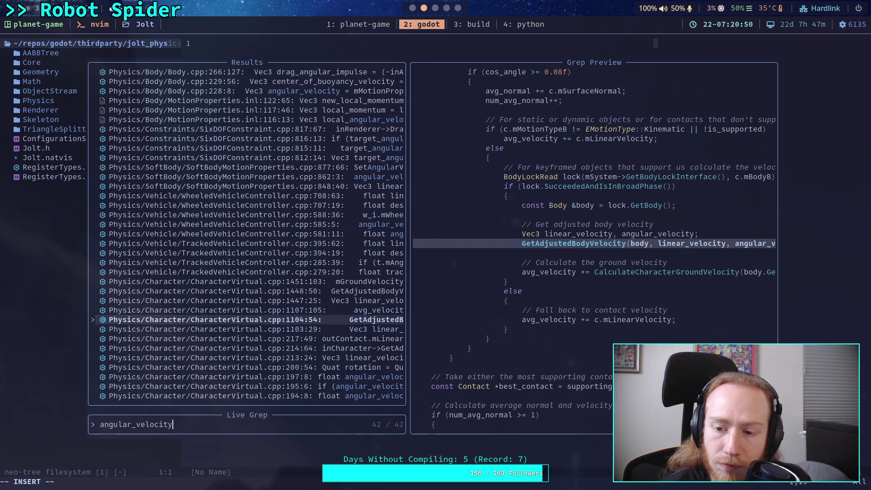
key("Down")
key("Down")
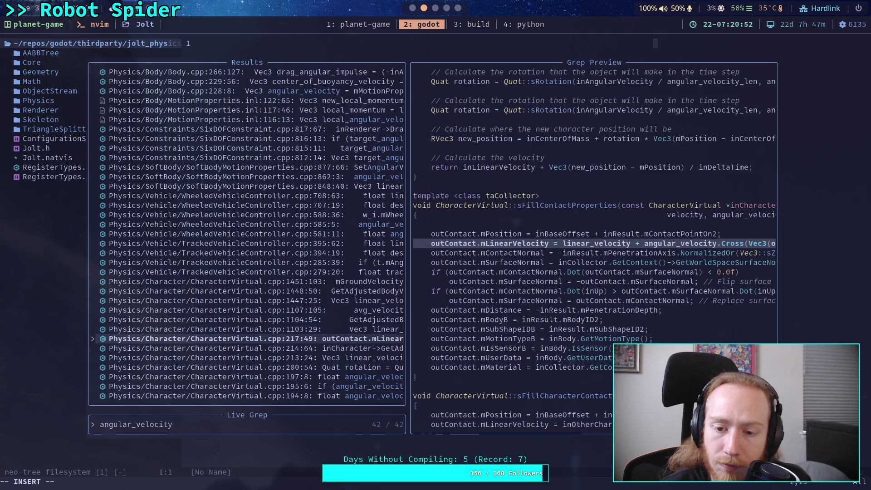
key("Down")
key("Down")
key("Down")
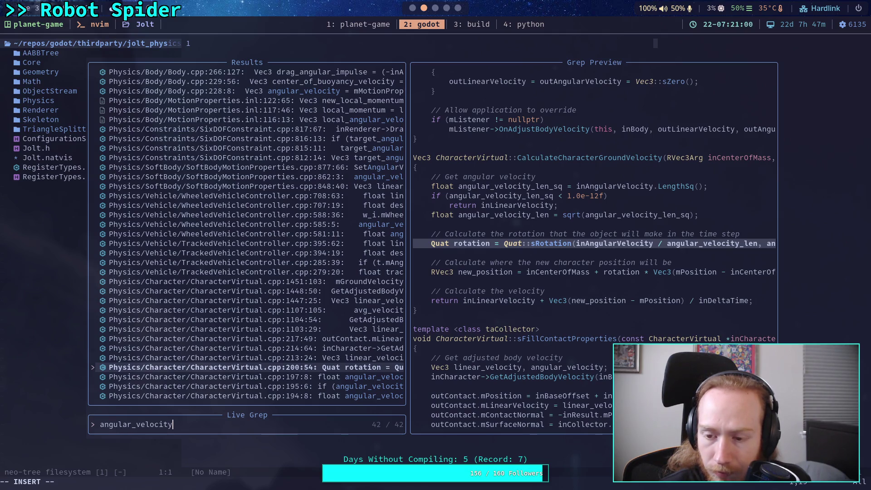
key("Return")
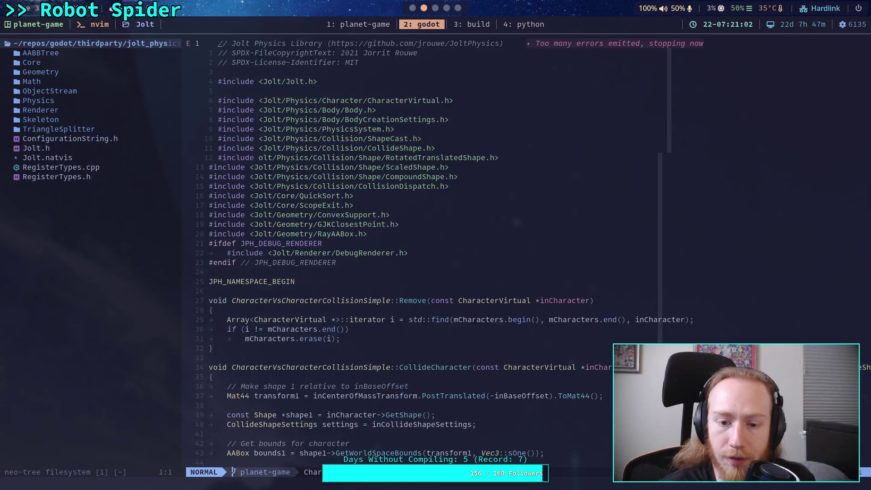
- Search CharacterVirtual.cpp for angular_velocity and read the CalculateCharacterGroundVelocity rotation line
type("/angula")
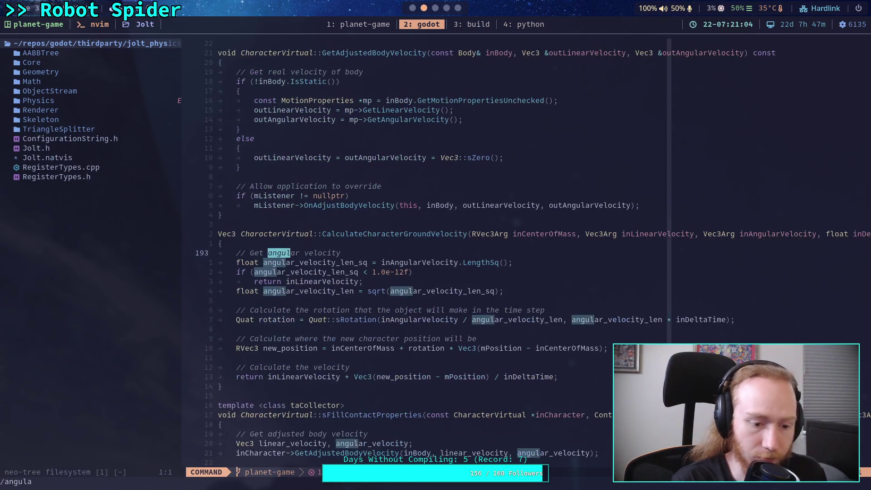
type("r_velocity")
key("Return")
key("j")
key("j")
key("j")
key("j")
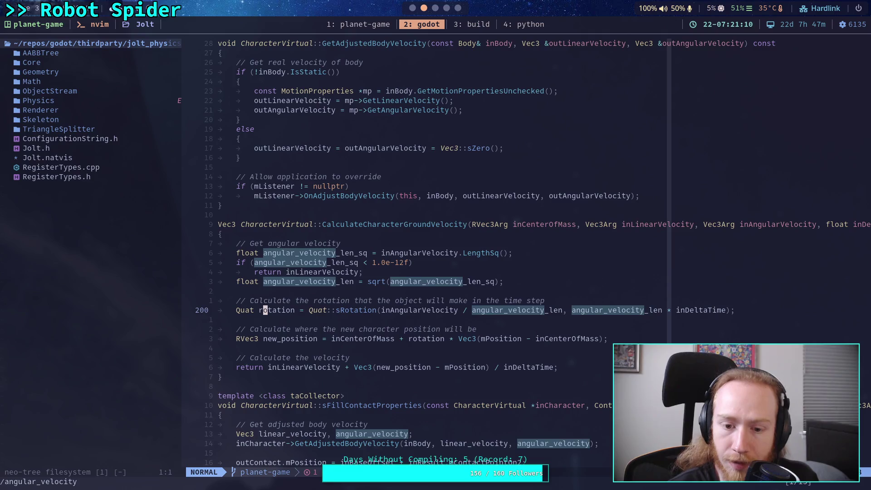
key("l")
key("l")
key("l")
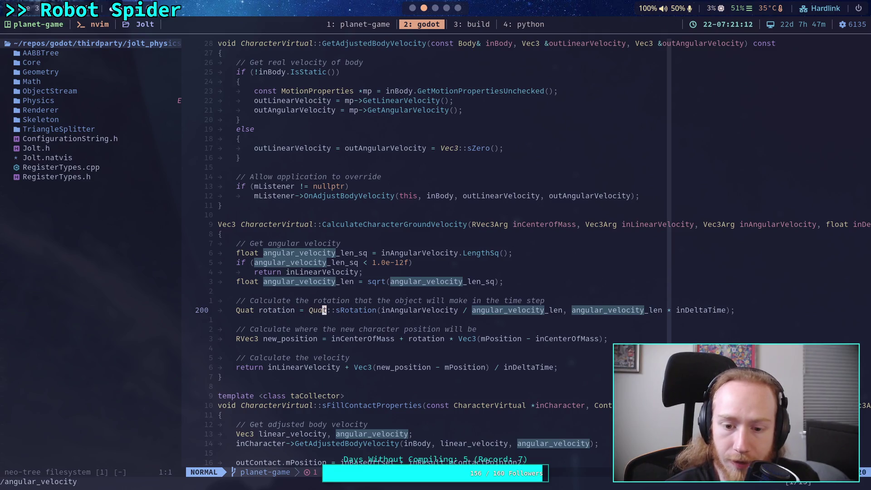
key("h")
key("h")
key("h")
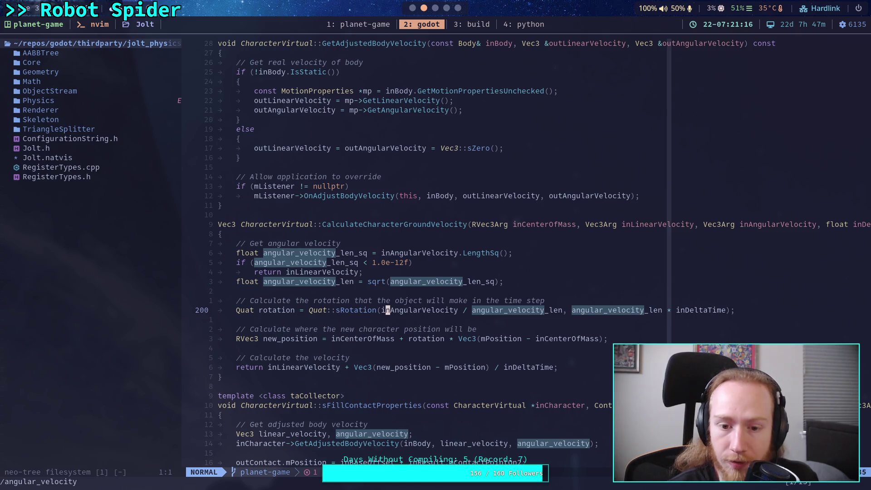
key("l")
key("l")
key("l")
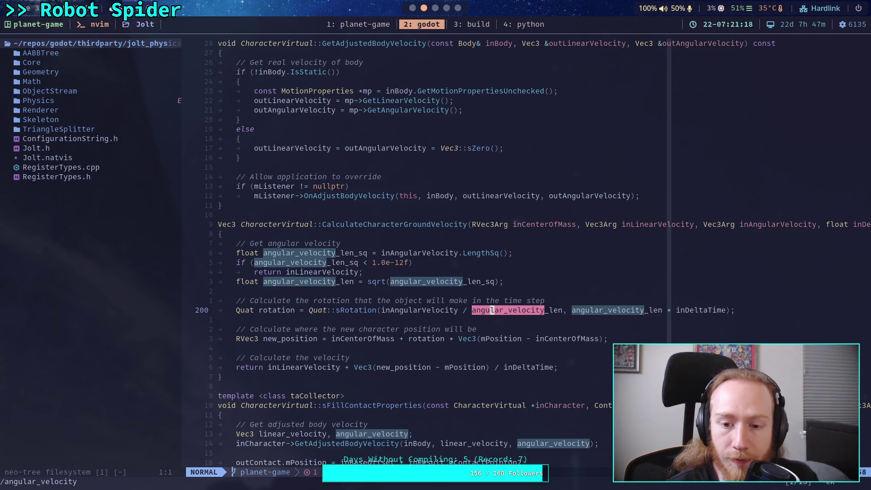
key("l")
key("l")
key("l")
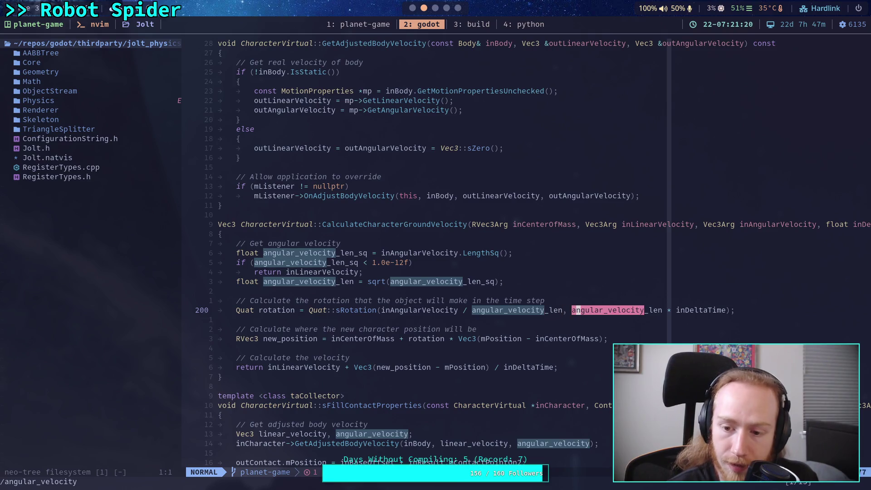
key("l")
key("l")
key("l")
key("b")
key("b")
key("b")
key("b")
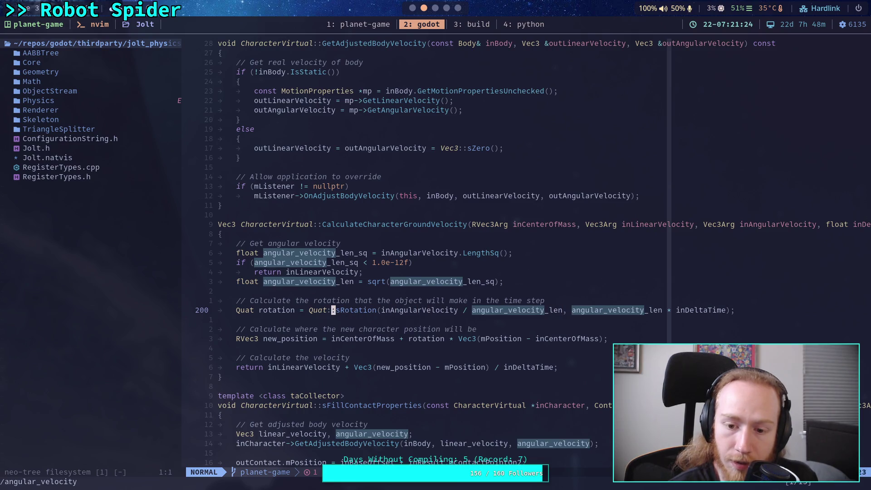
key("l")
key("l")
key("l")
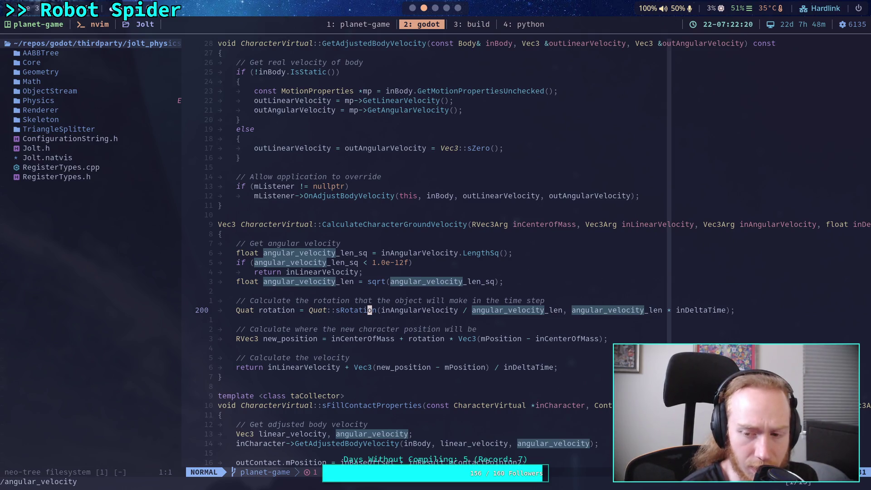
- Step between the angular_velocity matches on line 200, then return to the Godot script editor
key("l")
key("l")
key("l")
key("n")
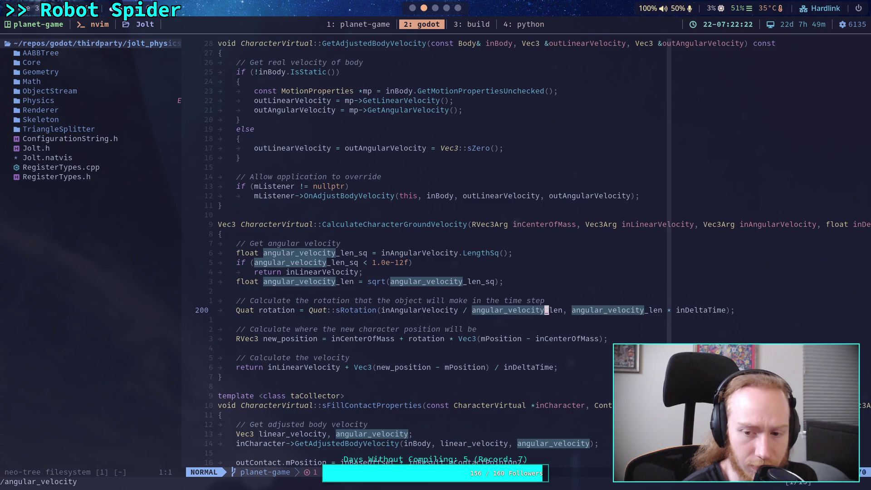
key("n")
key("h")
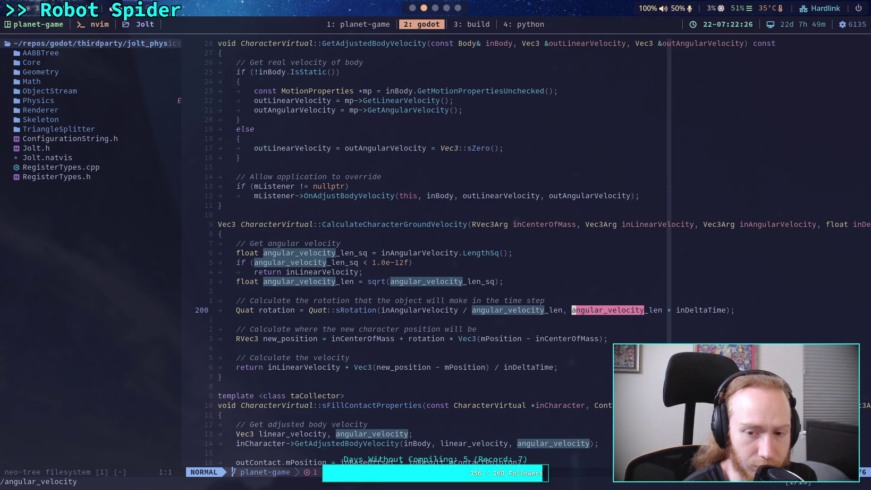
key("h")
key("h")
key("h")
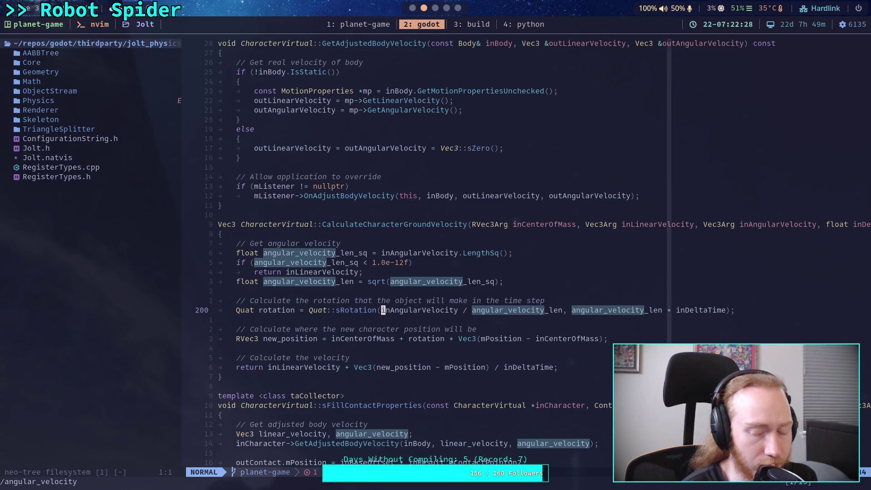
key("w")
key("n")
key("n")
key("l")
key("l")
key("l")
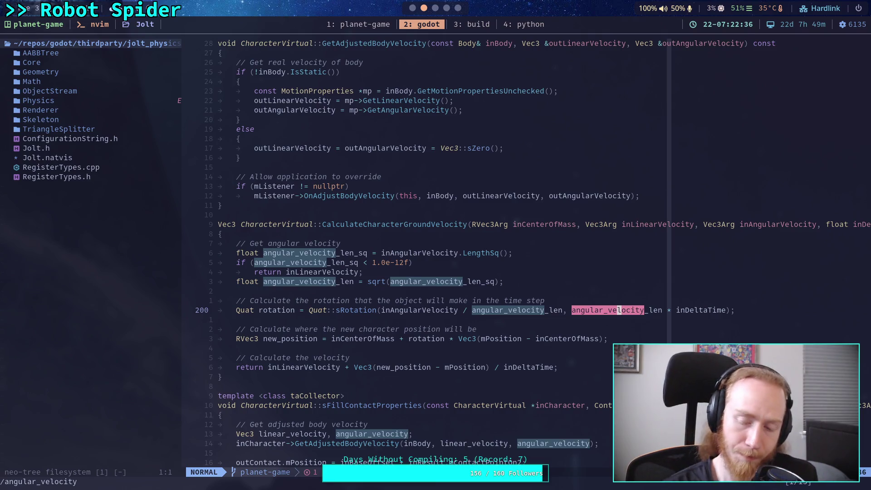
key("alt+Tab")
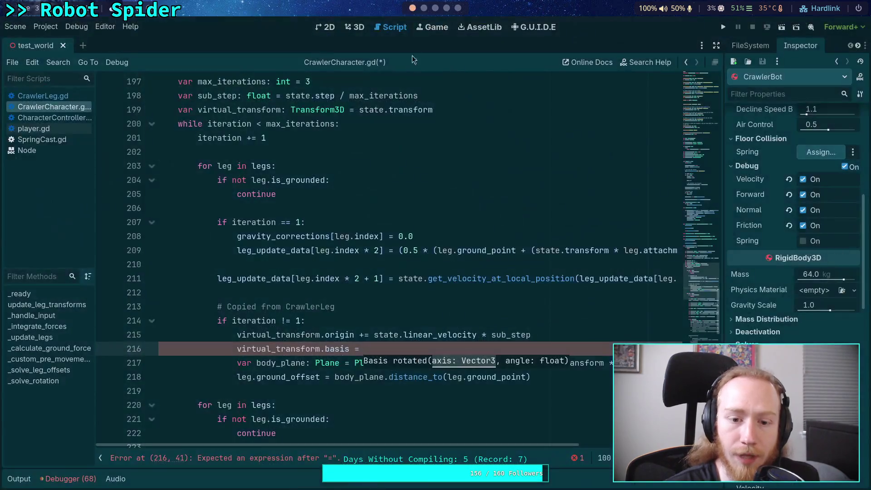
- Start a virtual_transform.basis.rotated() assignment for the basis rotation
scroll(415, 304, "down", 1)
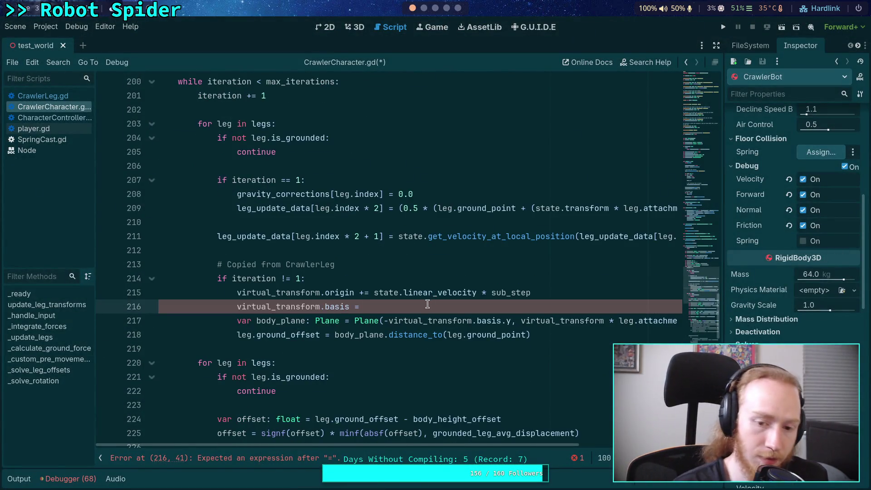
type("bas")
key("BackSpace")
key("BackSpace")
key("BackSpace")
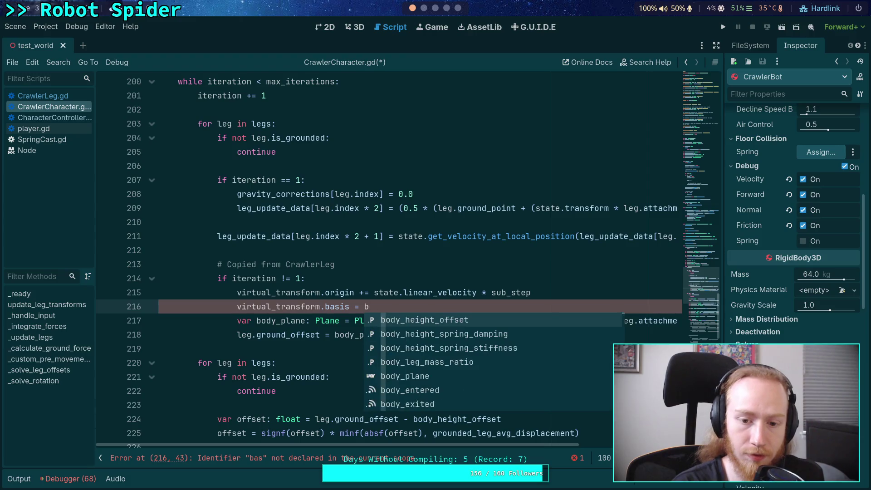
type("virtual_transform.")
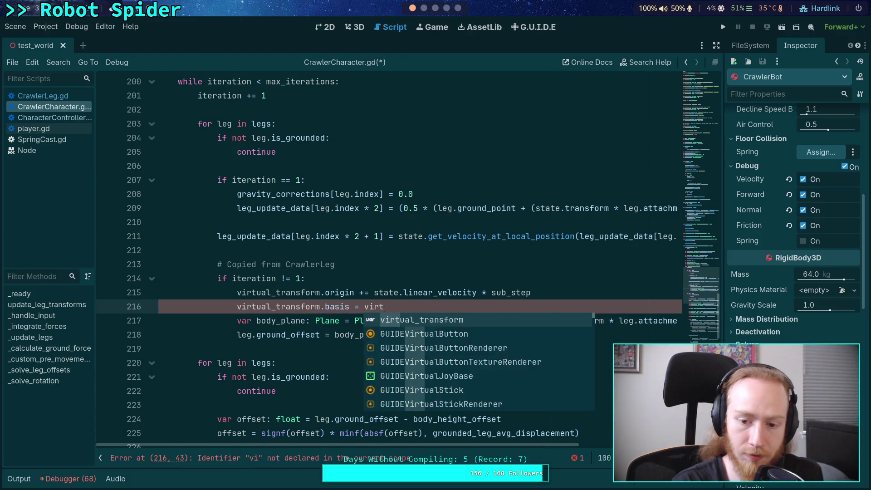
type("basis.rot")
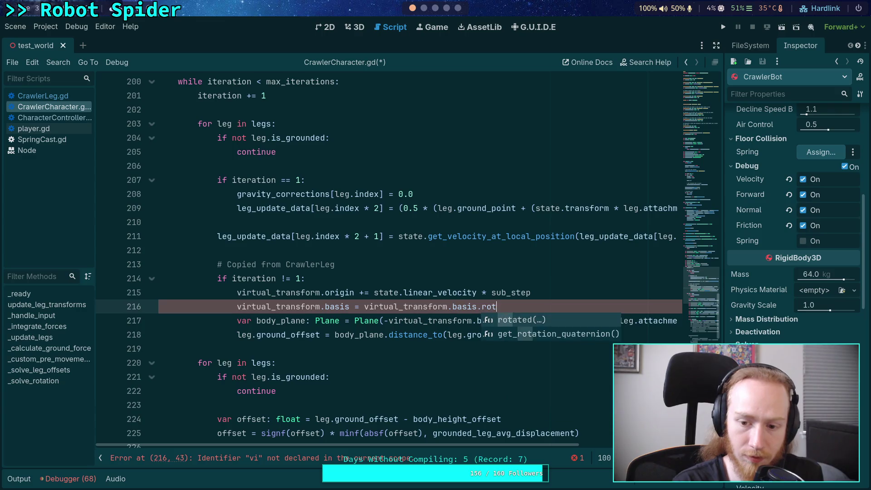
key("Return")
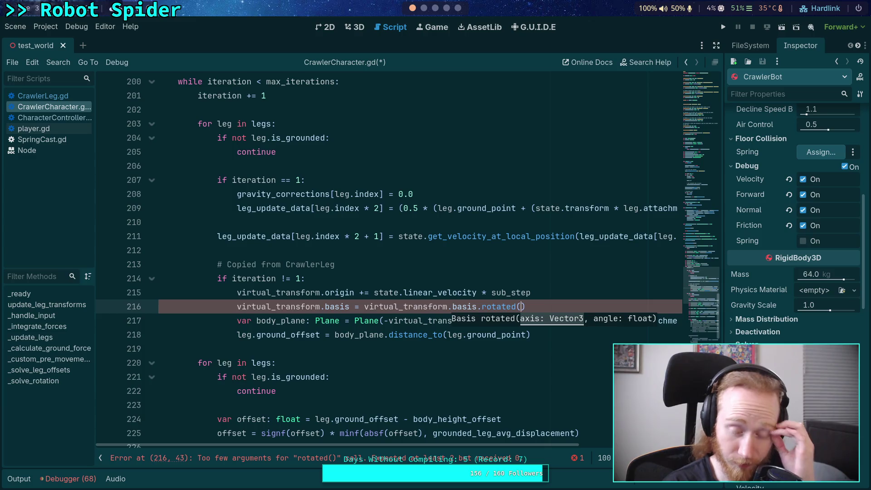
- Add a float angular_len = state.angular_velocity.length() line above the rotation
key("ctrl+shift+Return")
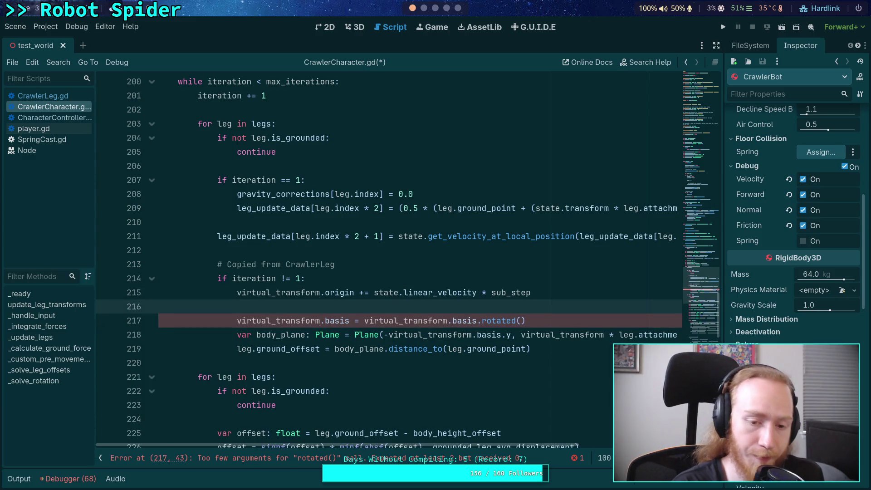
type("var a")
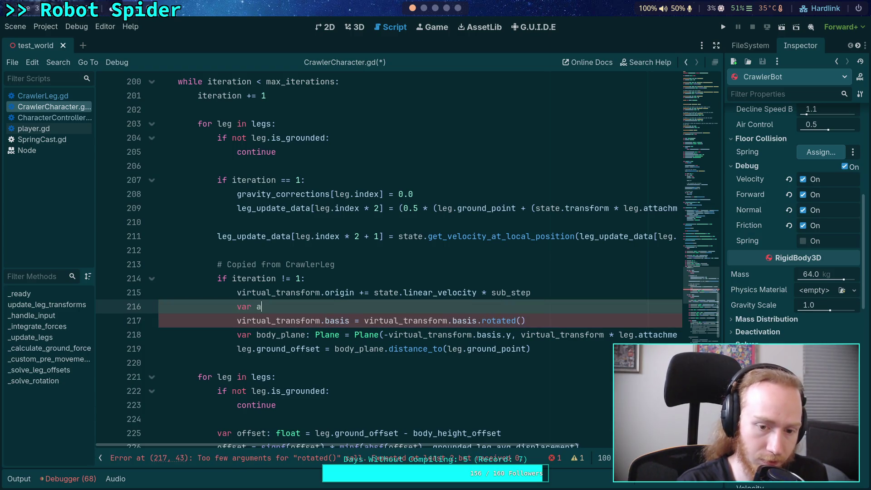
type("_ngular")
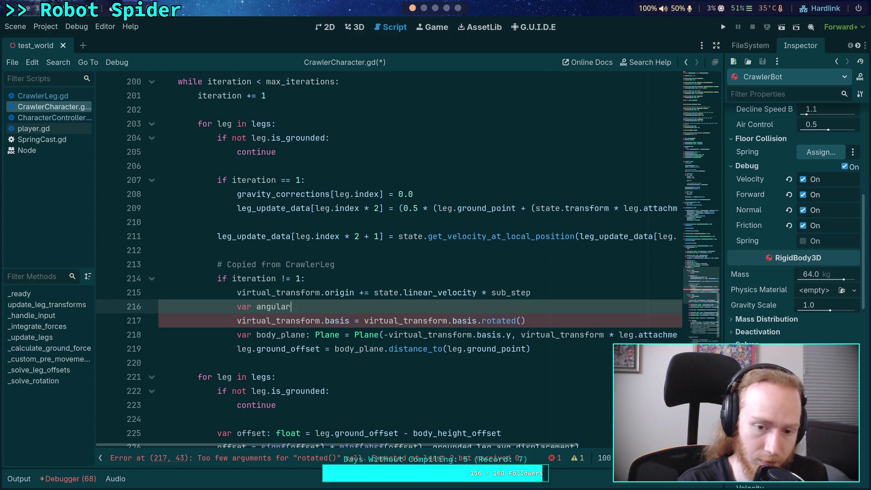
type("_len")
type(": float = ")
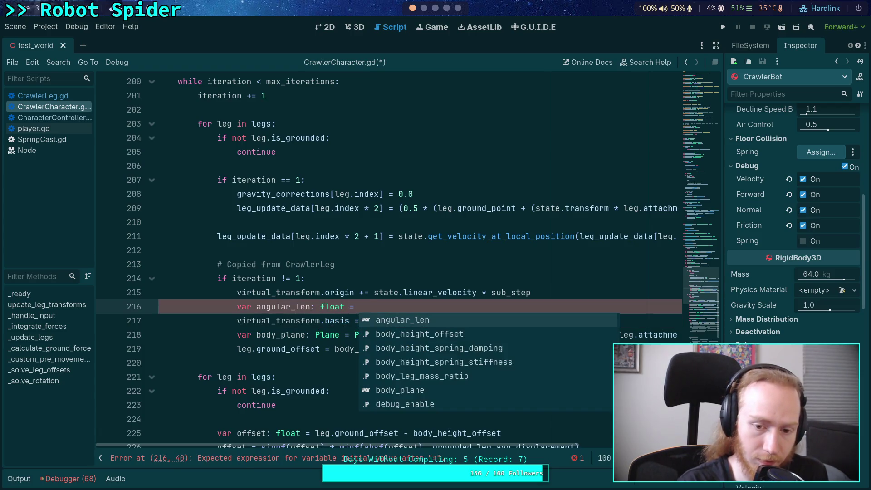
type("v")
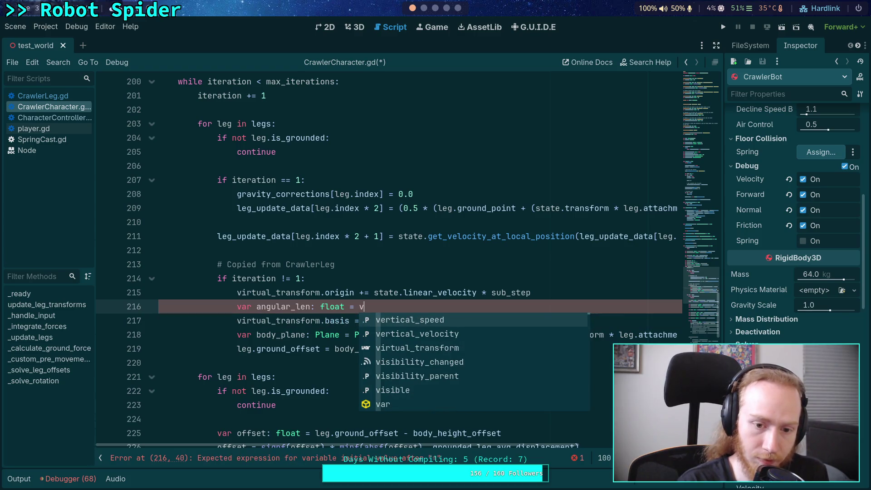
key("BackSpace")
type("state.")
key("BackSpace")
key("BackSpace")
type("e.")
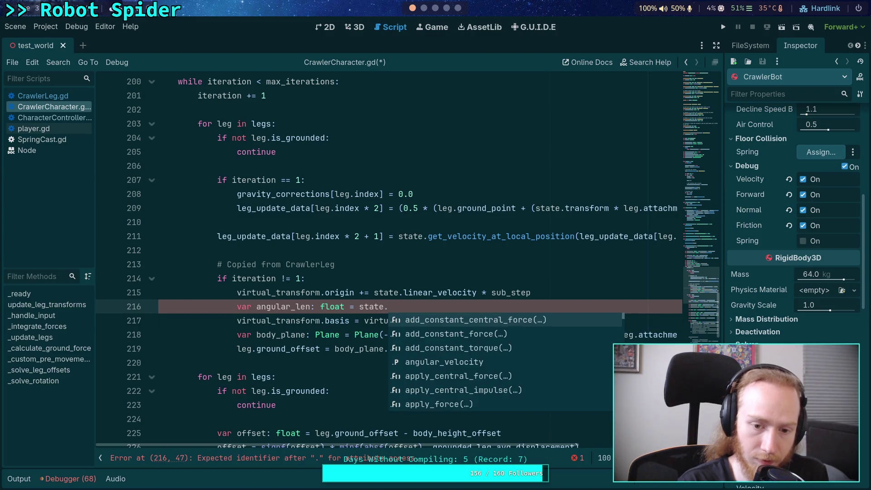
type("ang")
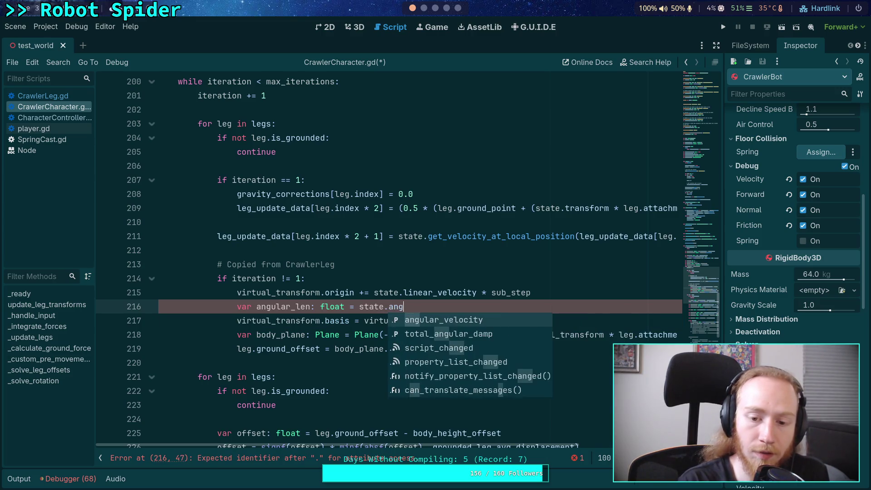
key("Return")
type(".le")
key("Return")
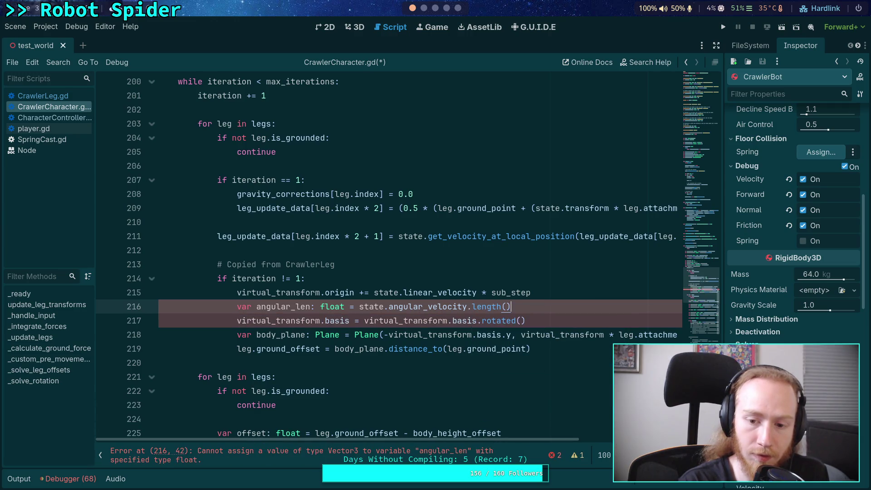
- Guard the rotation with 'if not is_zero_approx(angular_len):'
left_click(521, 320)
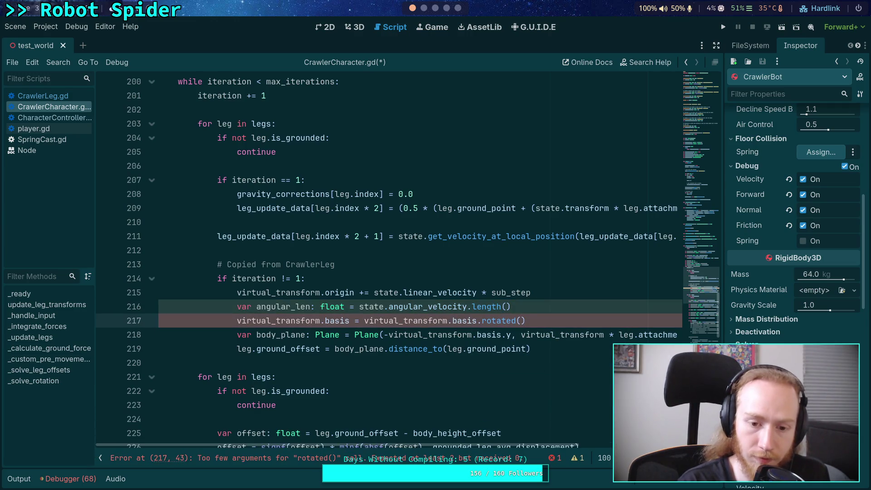
key("ctrl+shift+Return")
type("if ang")
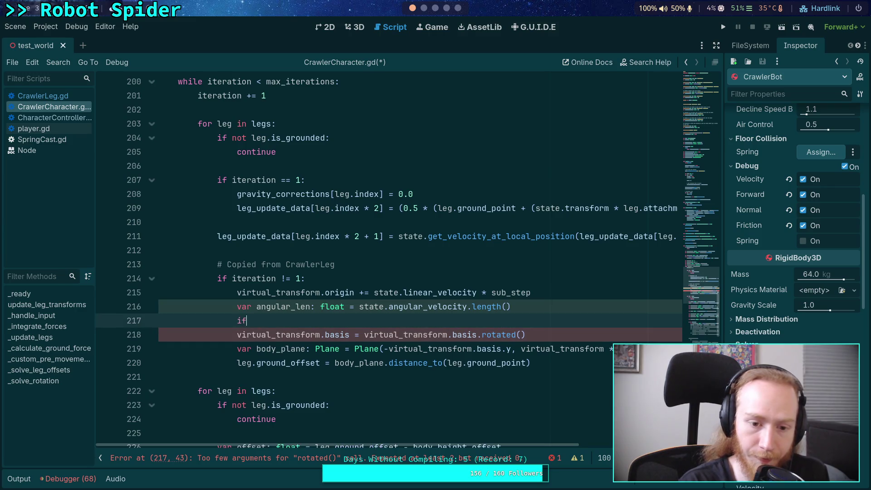
key("Return")
type("> ")
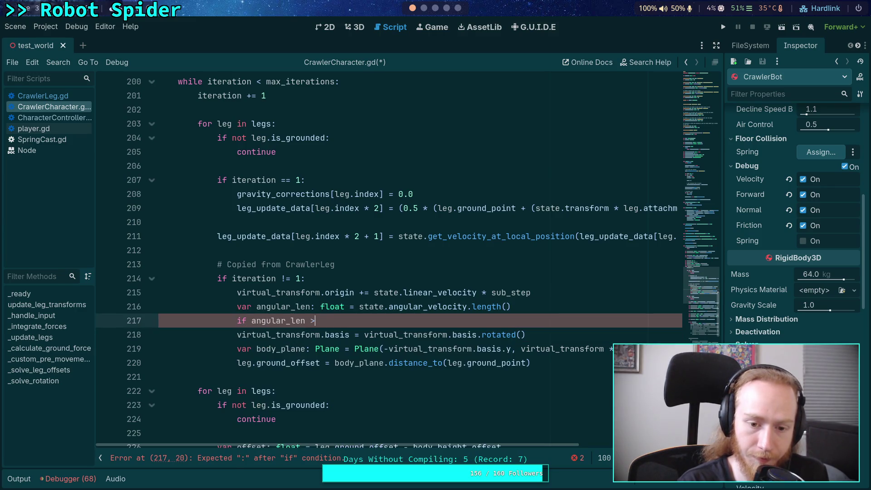
type("0.0:")
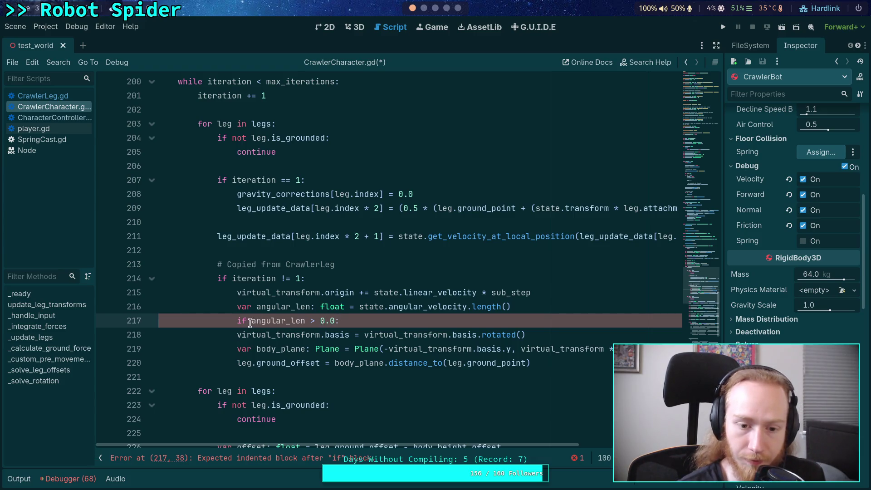
left_click_drag(251, 322, 333, 321)
type("not is")
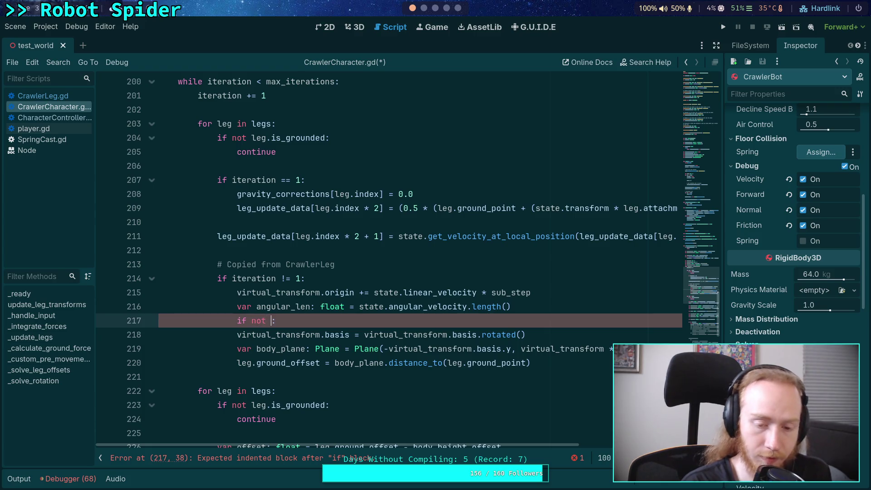
type("_ze")
key("Return")
type("ang")
key("Return")
- Indent the rotation, pass angular_velocity / angular_len and angular_len * sub_step, and save
left_click(231, 334)
key("Tab")
left_click(541, 335)
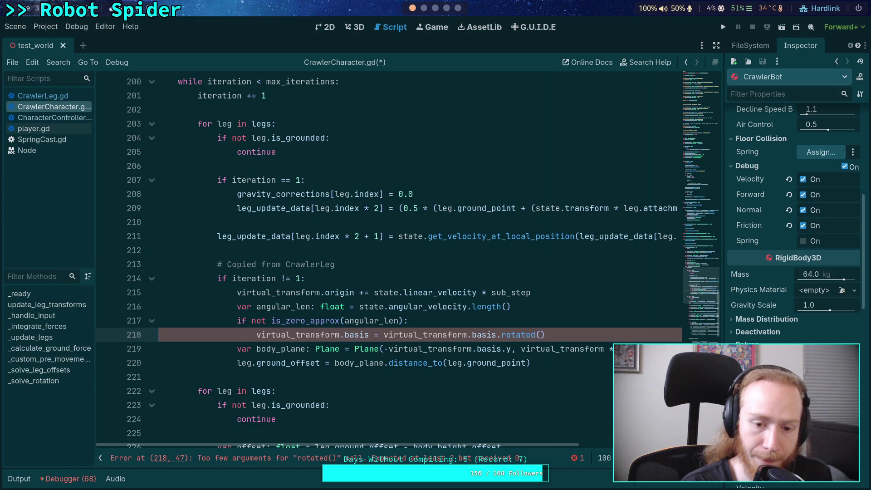
type("ang")
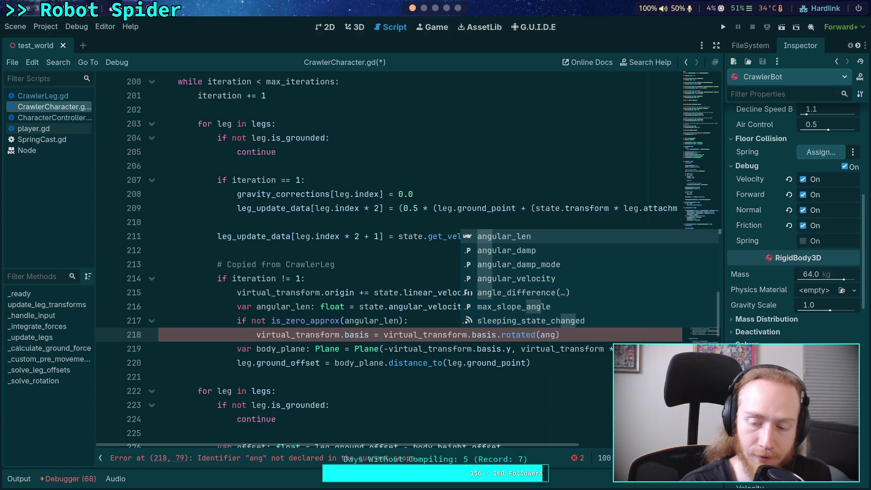
key("BackSpace")
key("BackSpace")
key("BackSpace")
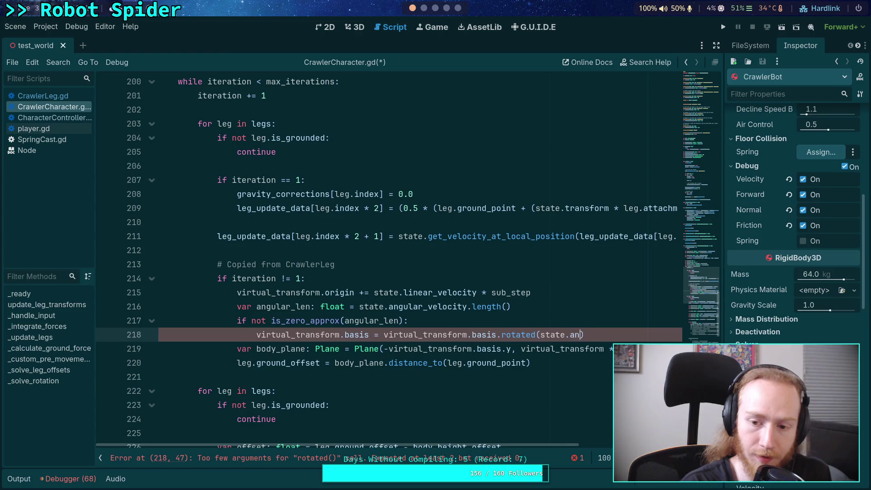
type("ng")
key("Return")
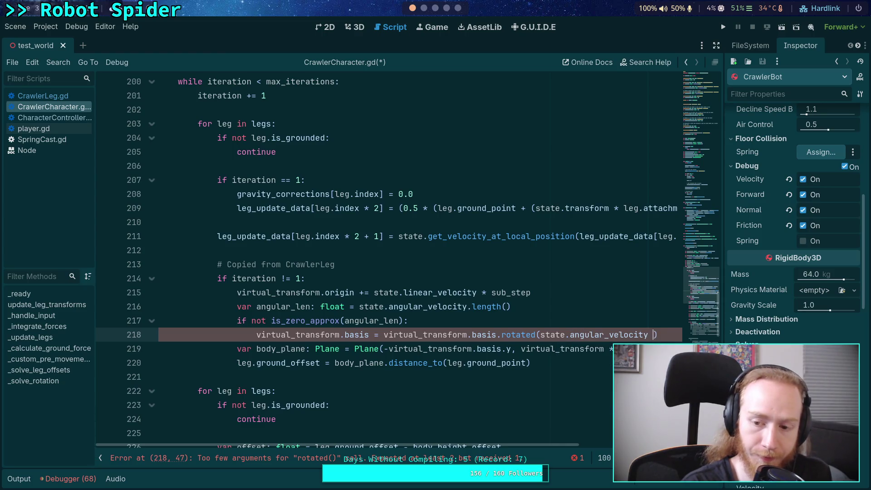
type("/ ang")
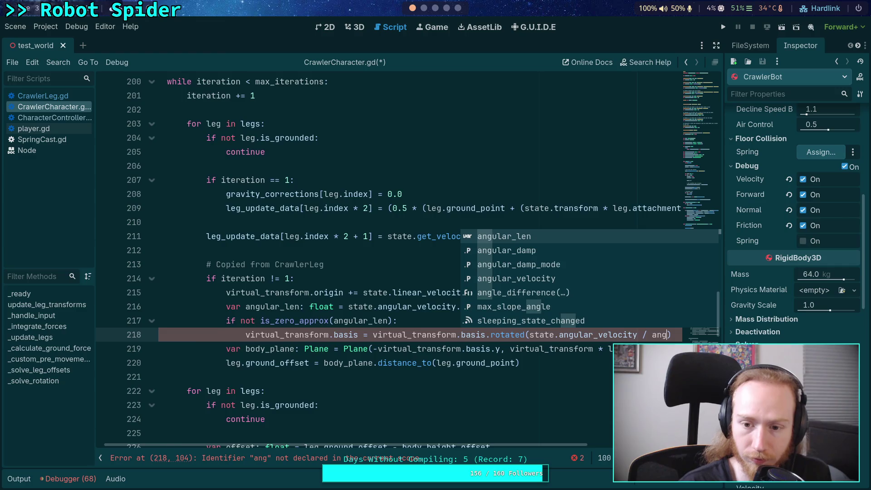
key("Return")
type(", ang")
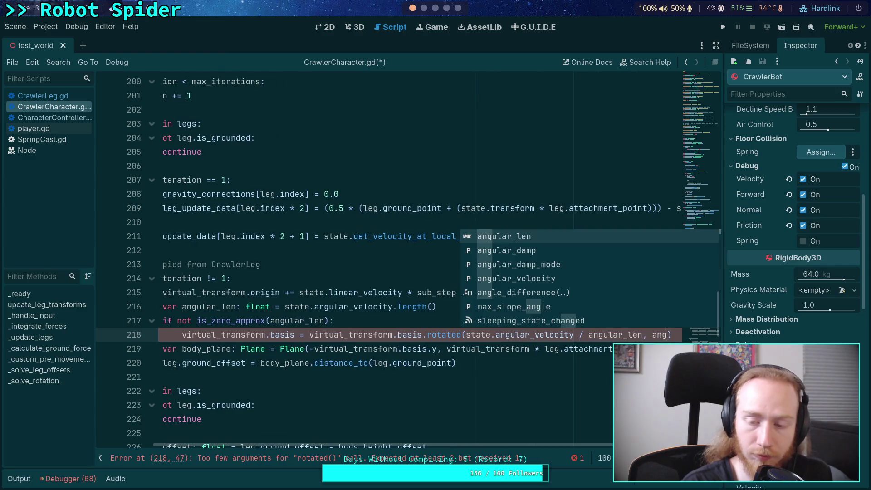
key("Return")
type("* sub")
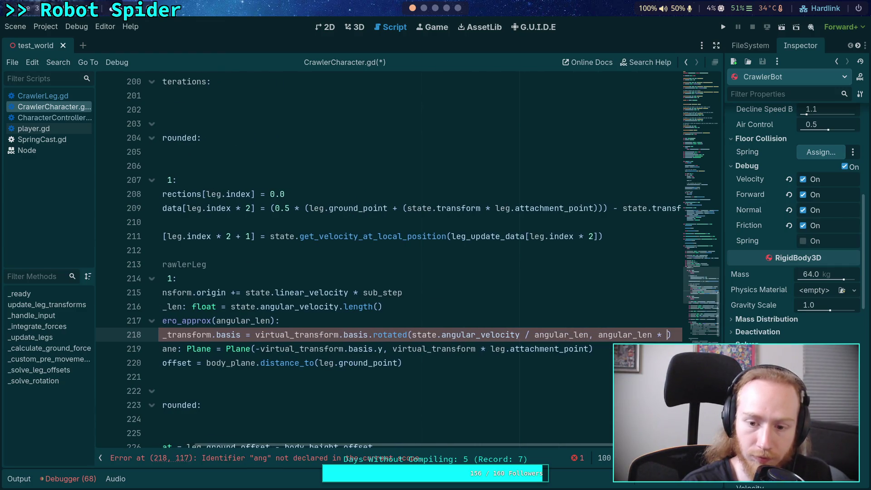
type("_step")
key("ctrl+s")
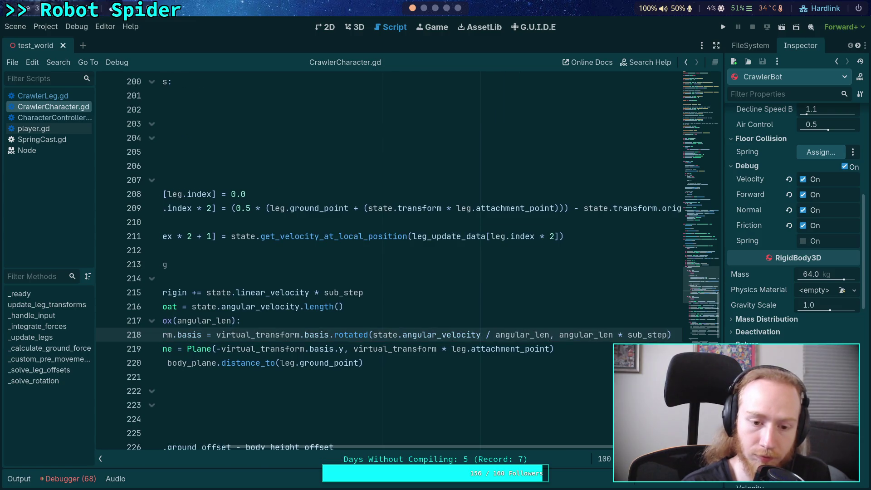
key("Down")
key("Down")
key("Down")
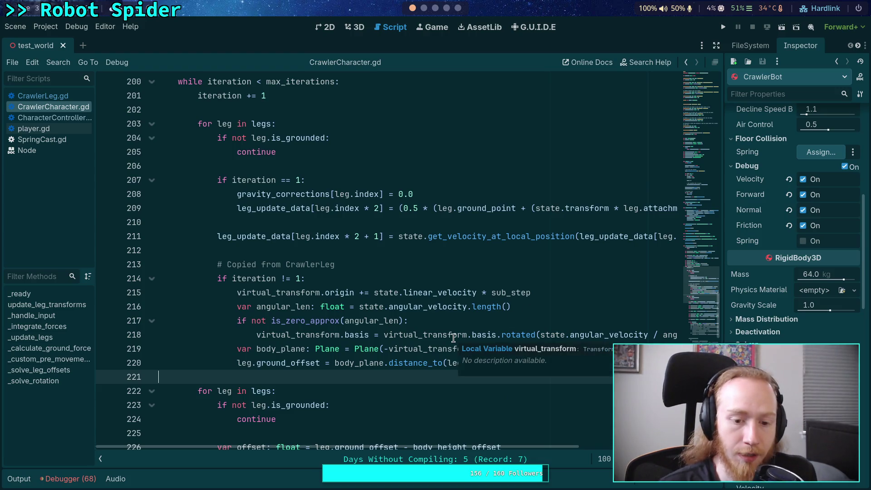
scroll(475, 293, "down", 2)
- Run the game, walk the spider forward with W onto the blue ramp, then stop it
left_click(724, 26)
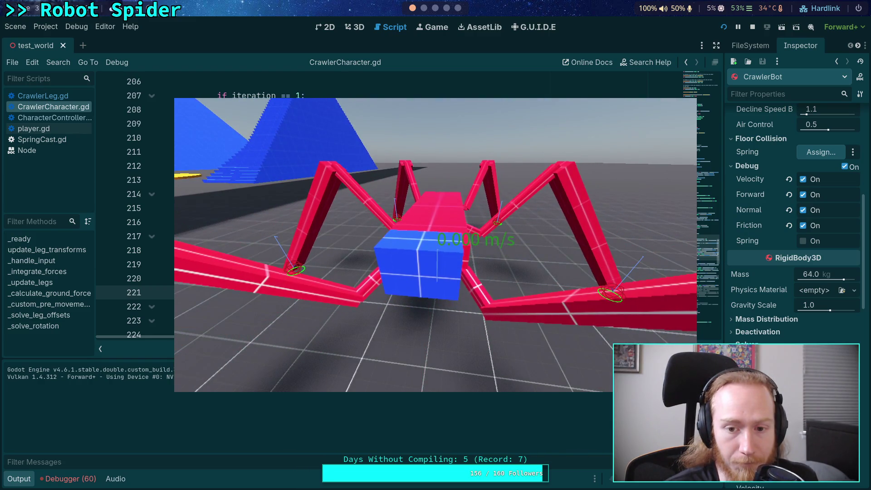
key("w")
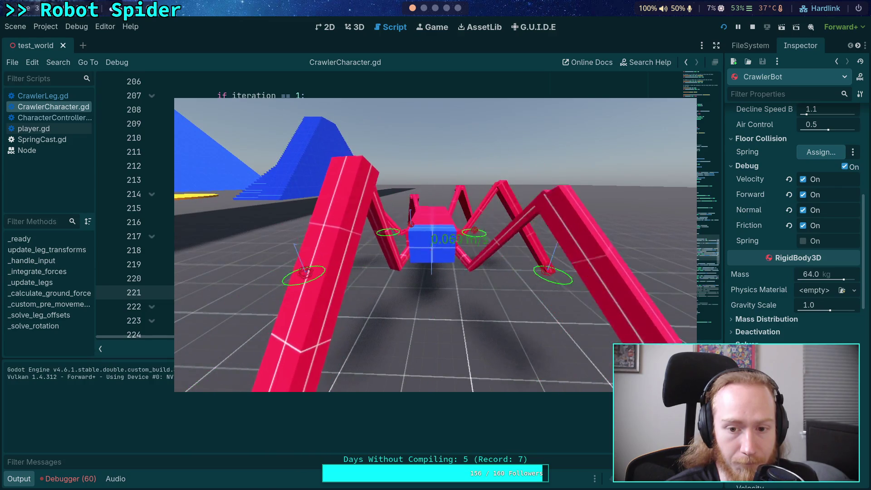
key("w")
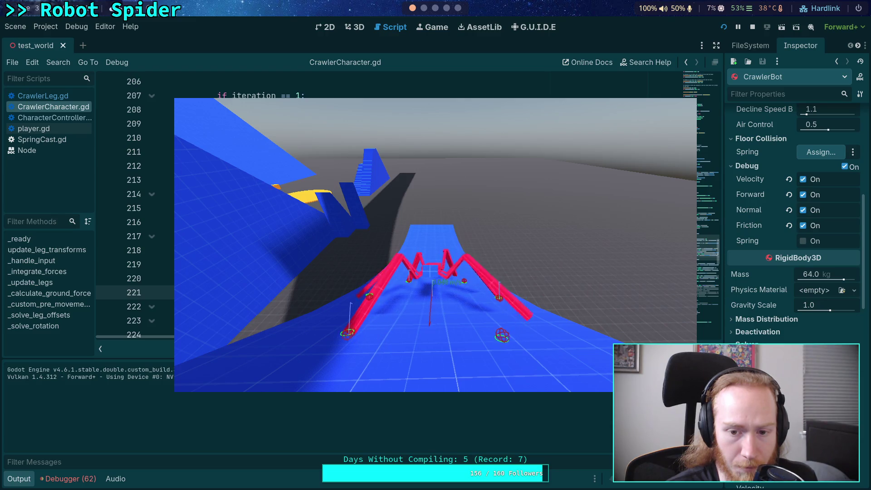
key("w")
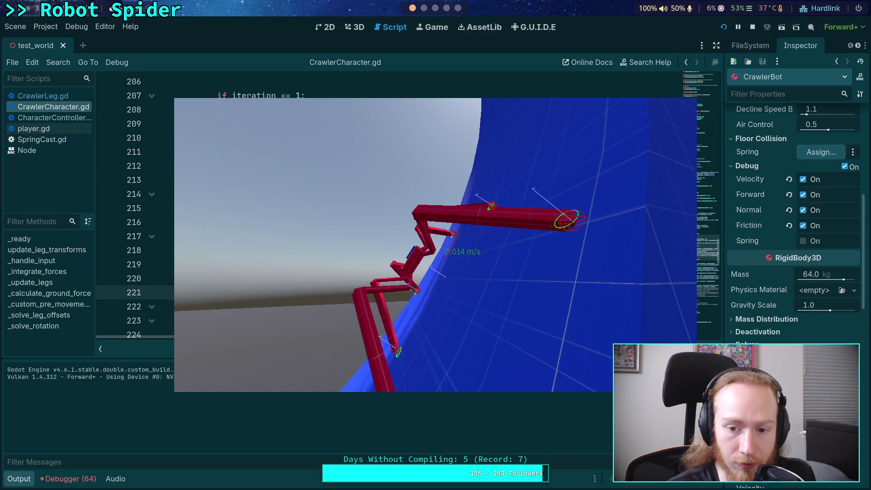
left_click(752, 27)
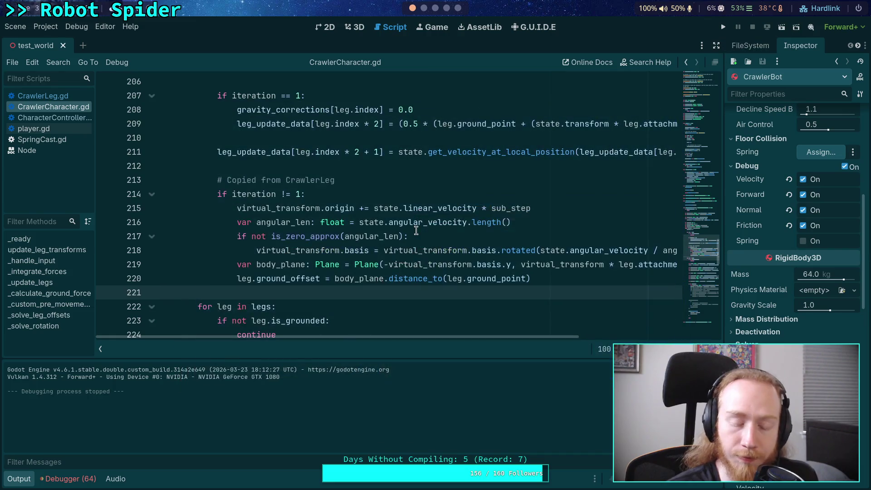
- Change line 214 to 'if true or iteration != 1:' and run the game again
left_click(21, 479)
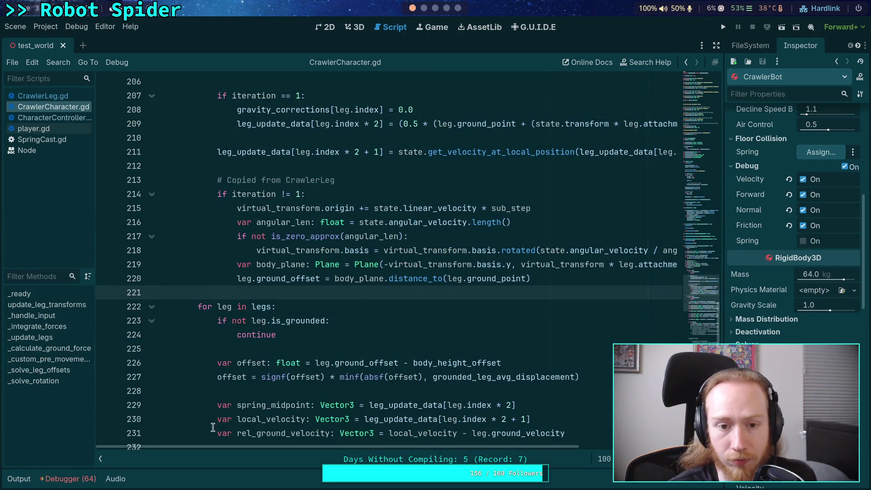
scroll(333, 398, "up", 2)
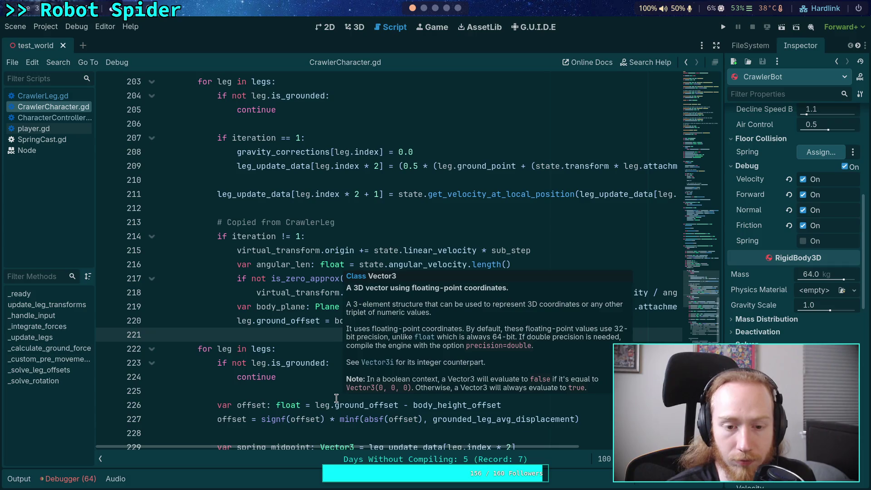
scroll(267, 375, "down", 2)
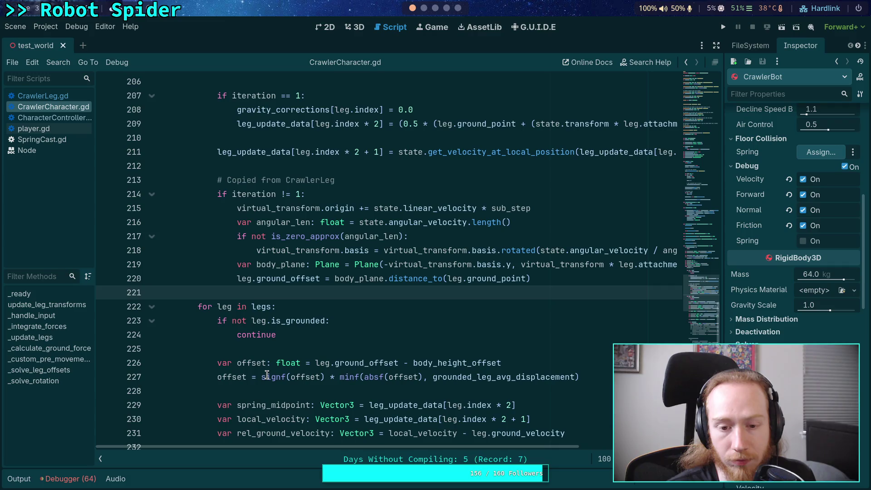
scroll(267, 374, "up", 1)
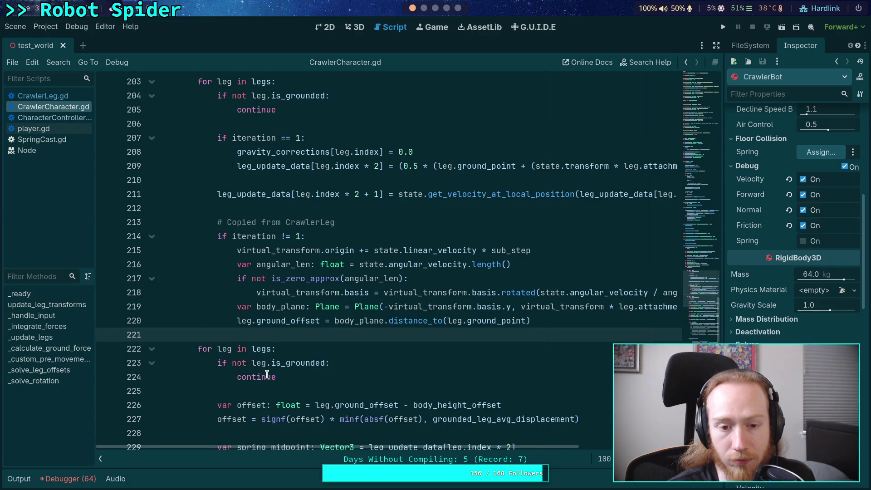
left_click(296, 234)
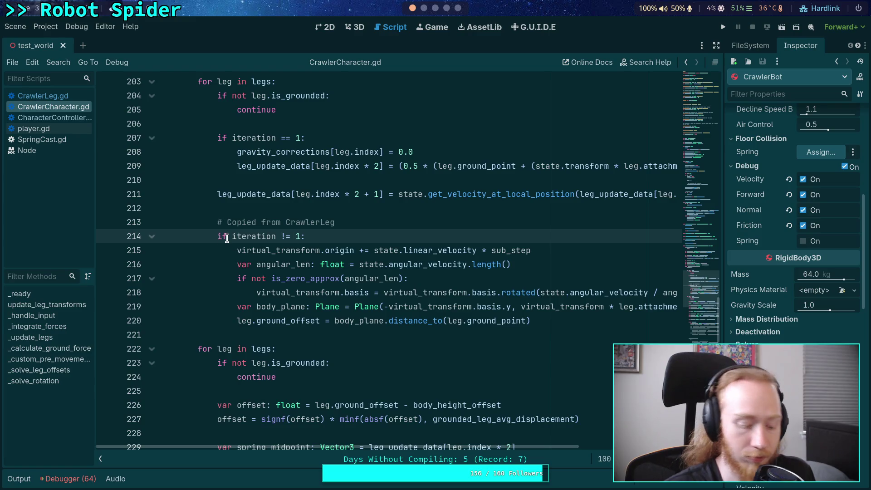
type("true or")
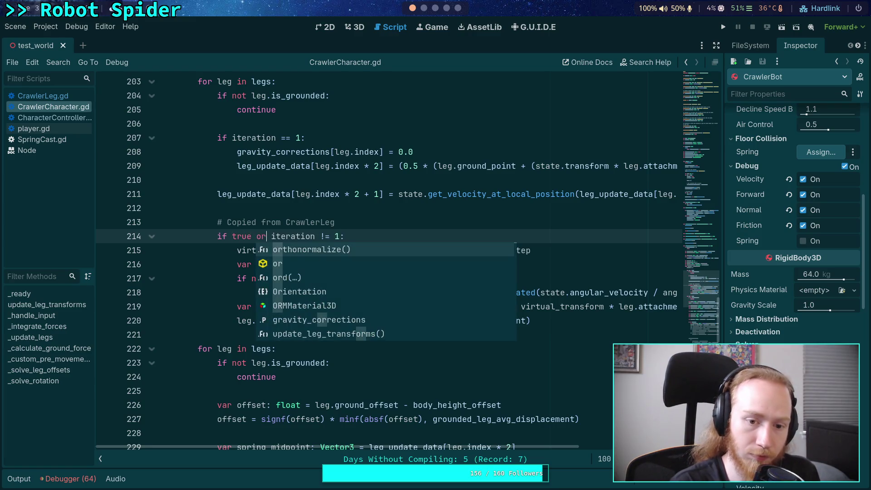
left_click(326, 194)
left_click(722, 27)
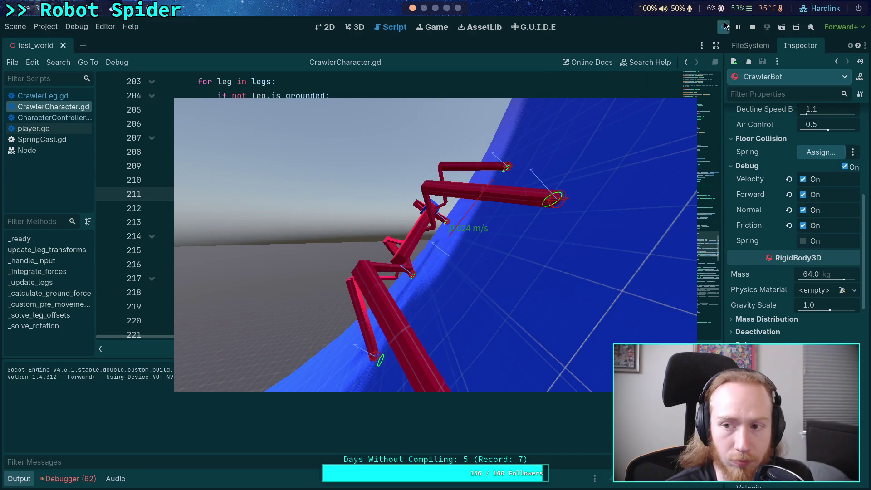
- Stop the game after watching the spider cling to the ramp
left_click(752, 28)
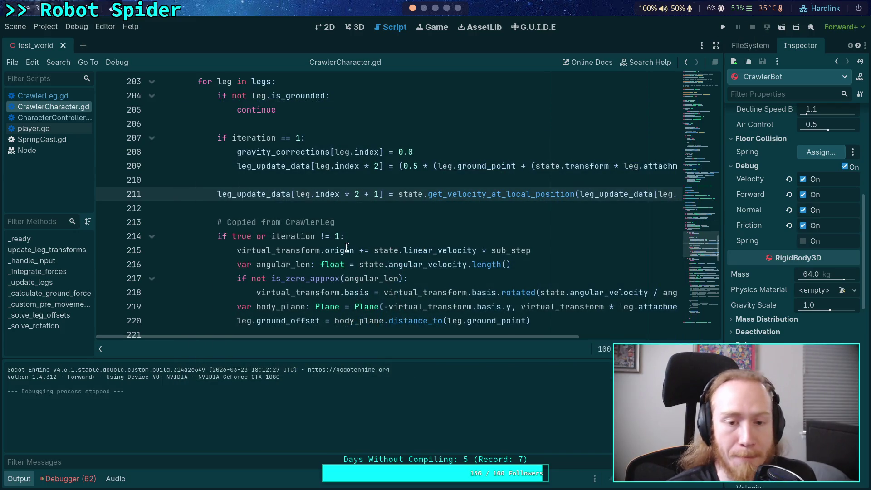
- Remove the 'if true or iteration != 1' conditional and unindent its body
scroll(340, 250, "up", 1)
scroll(321, 241, "down", 4)
scroll(321, 241, "up", 5)
scroll(295, 241, "down", 4)
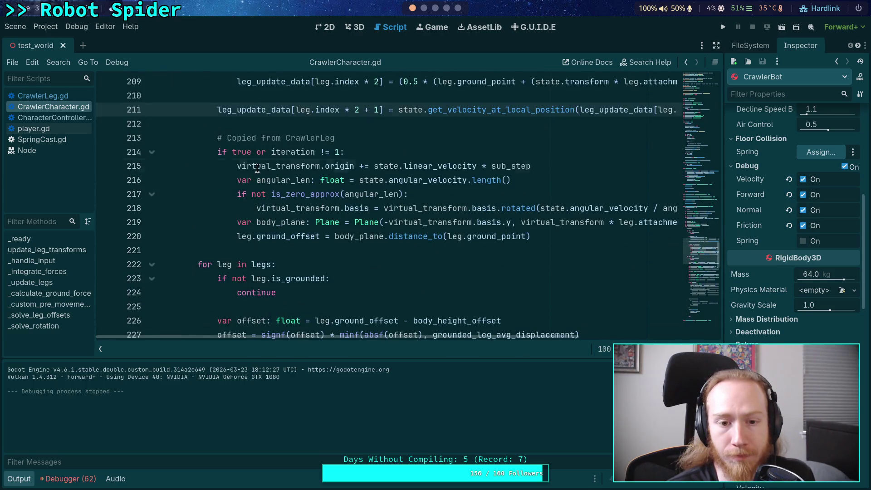
left_click_drag(257, 168, 276, 230)
key("ctrl+z")
key("ctrl+z")
key("ctrl+z")
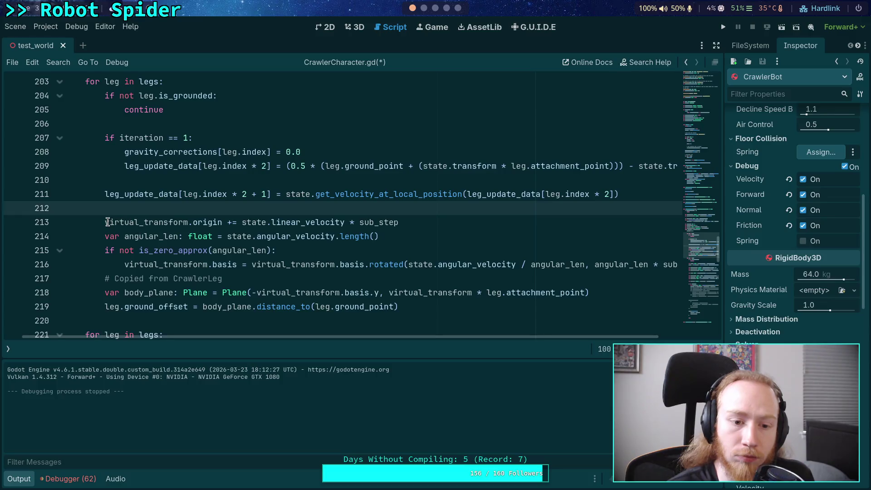
left_click_drag(109, 222, 252, 306)
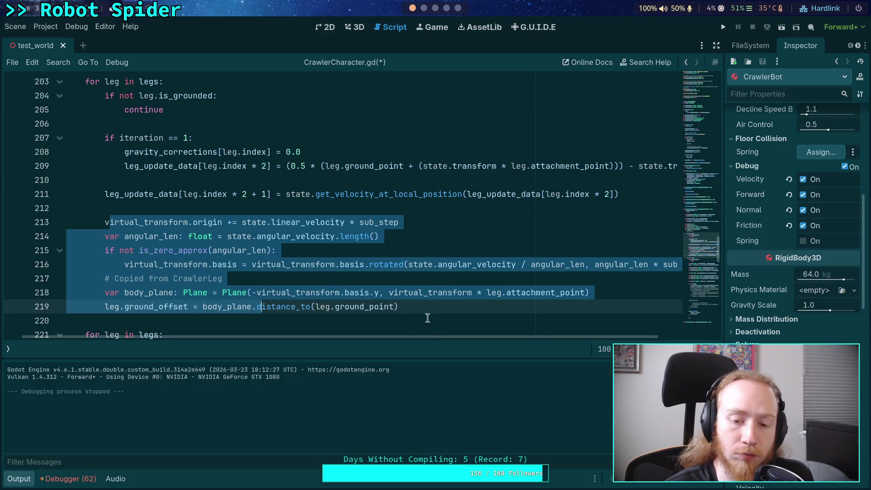
mouse_move(463, 338)
left_mouse_down()
mouse_move(545, 340)
mouse_move(440, 333)
left_mouse_up()
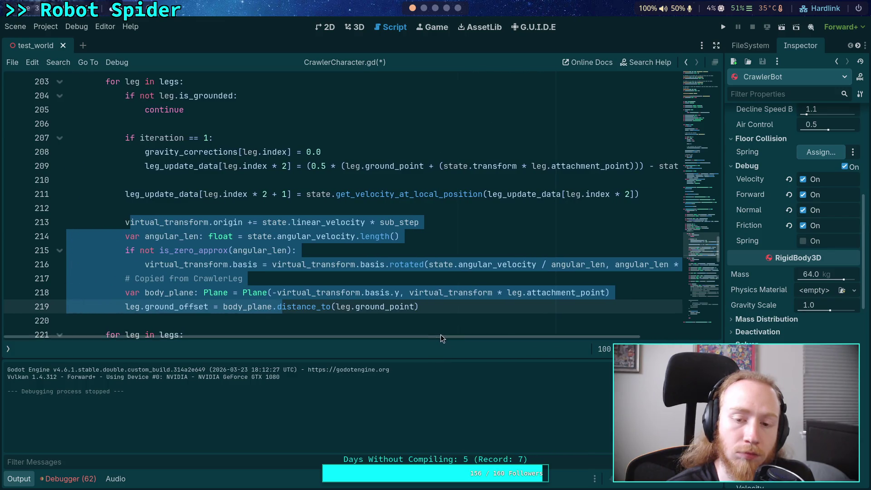
left_click(450, 306)
- Replace both state.transform references on line 209 with virtual_transform
scroll(415, 272, "up", 1)
scroll(434, 213, "down", 1)
left_click_drag(444, 167, 474, 167)
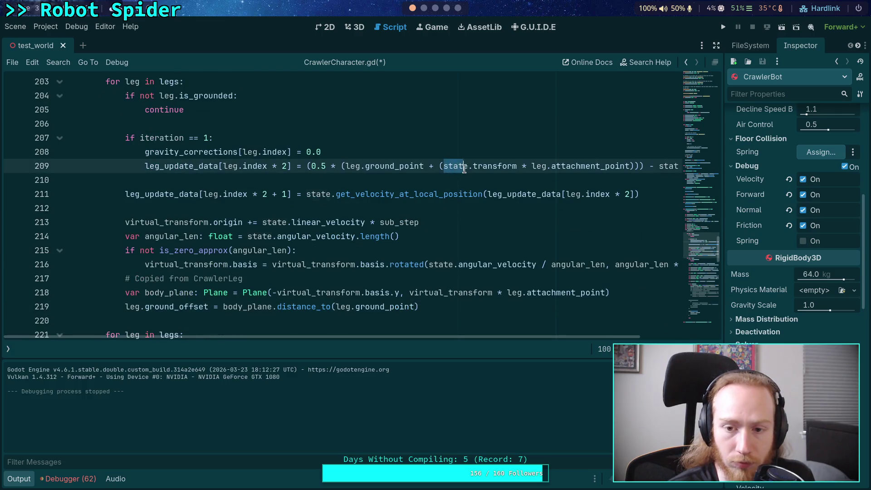
type("vir")
key("Tab")
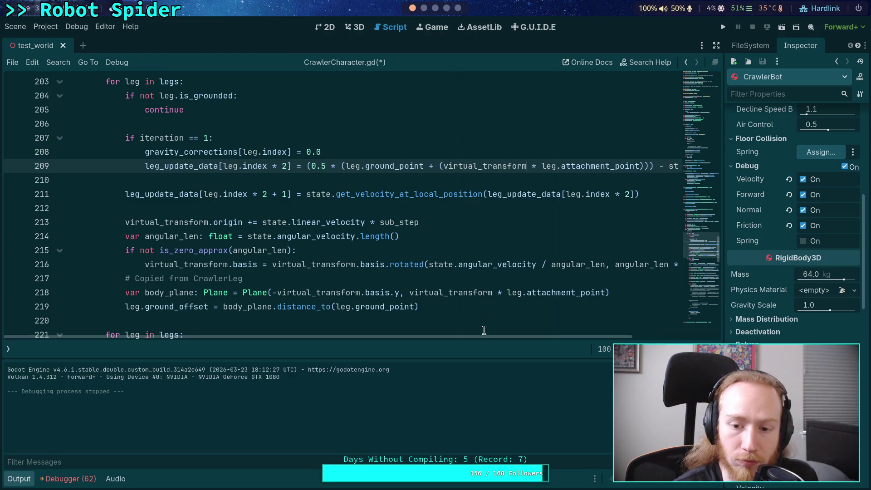
left_click_drag(488, 336, 587, 343)
left_click_drag(577, 166, 649, 165)
type("vi.origin")
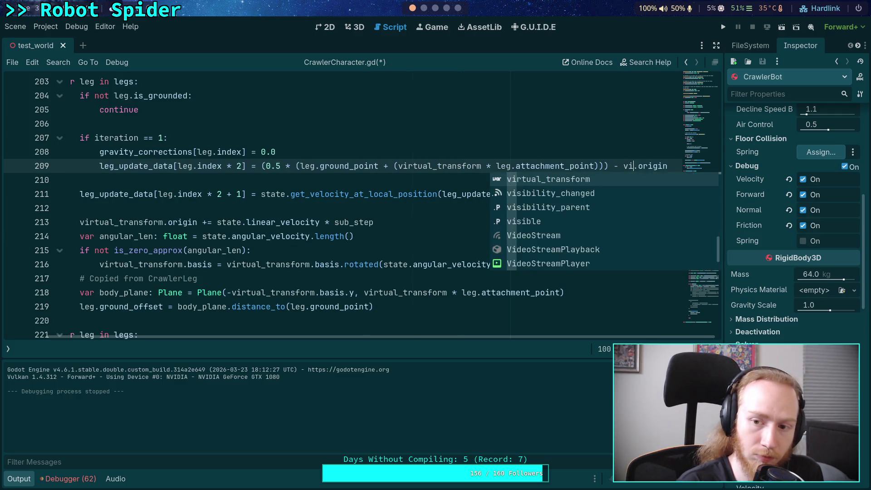
key("Return")
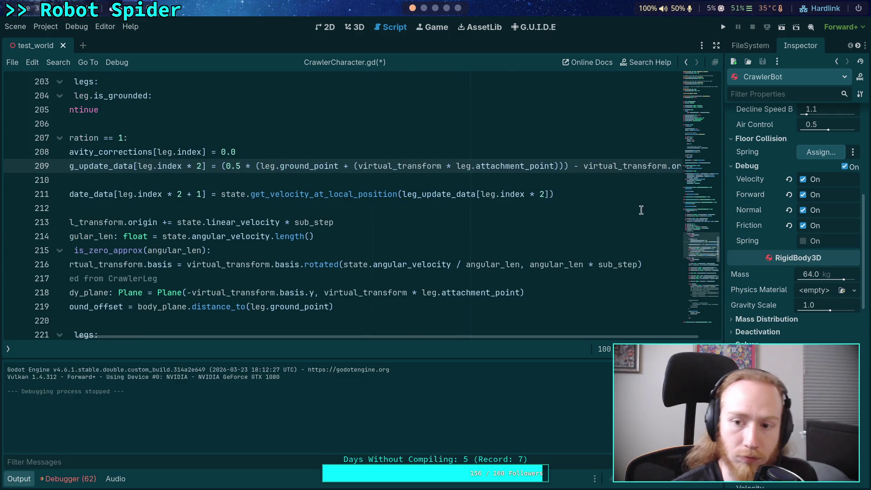
- Move the prediction block above the iteration check, tidy blank lines, save, and run
left_click_drag(541, 338, 361, 318)
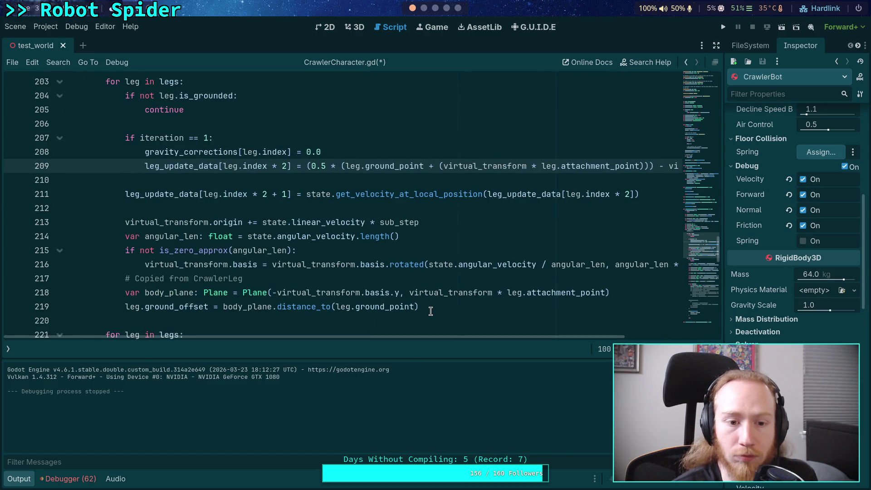
left_click_drag(435, 307, 120, 222)
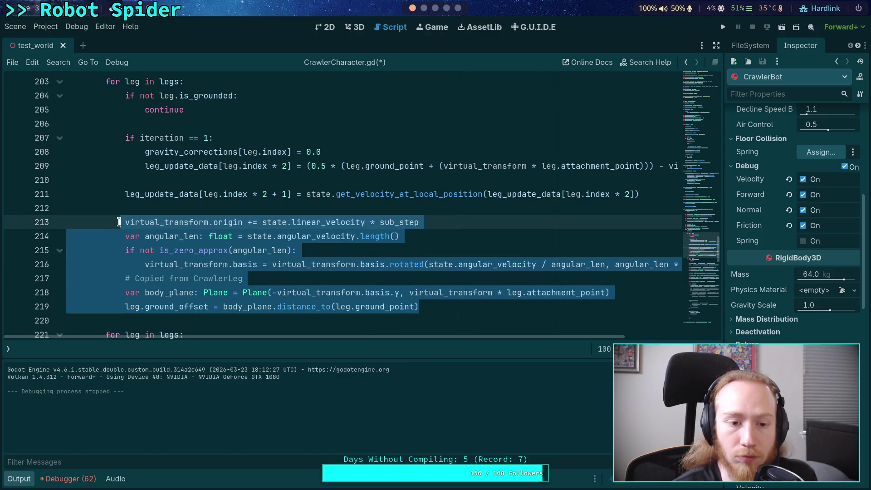
key("alt+Up")
key("alt+Up")
key("alt+Up")
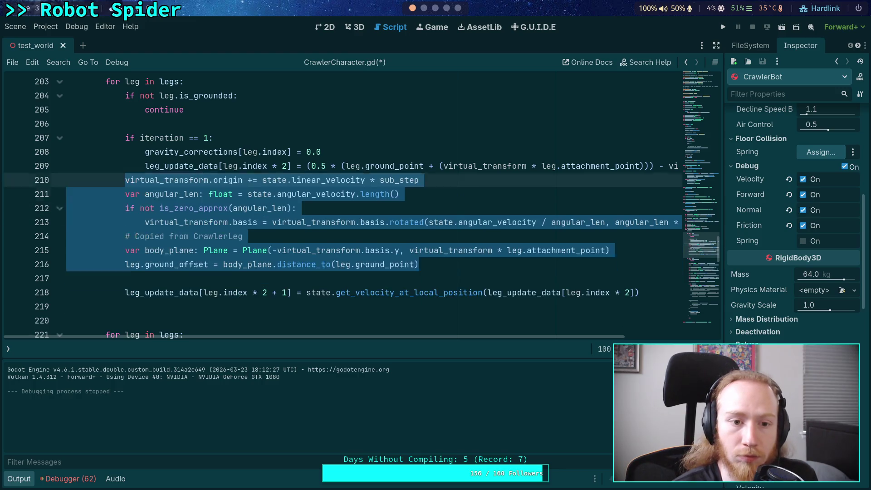
key("Down")
key("Down")
key("Down")
key("Down")
key("Down")
key("Down")
key("alt+Up")
key("alt+Up")
key("alt+Up")
key("alt+Down")
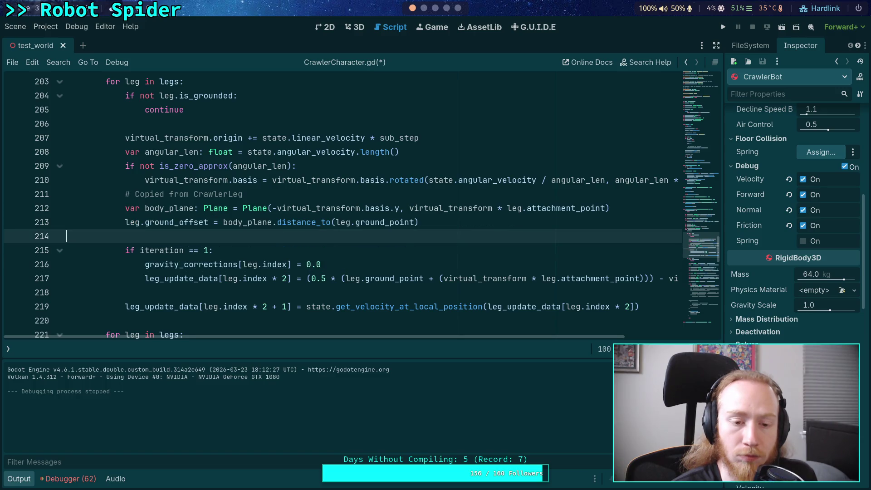
key("ctrl+s")
key("alt+Up")
key("alt+Up")
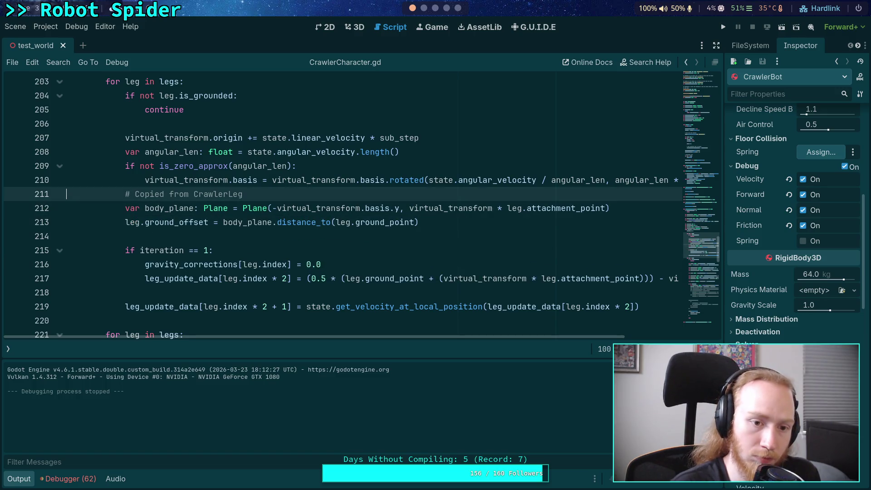
key("alt+Down")
key("BackSpace")
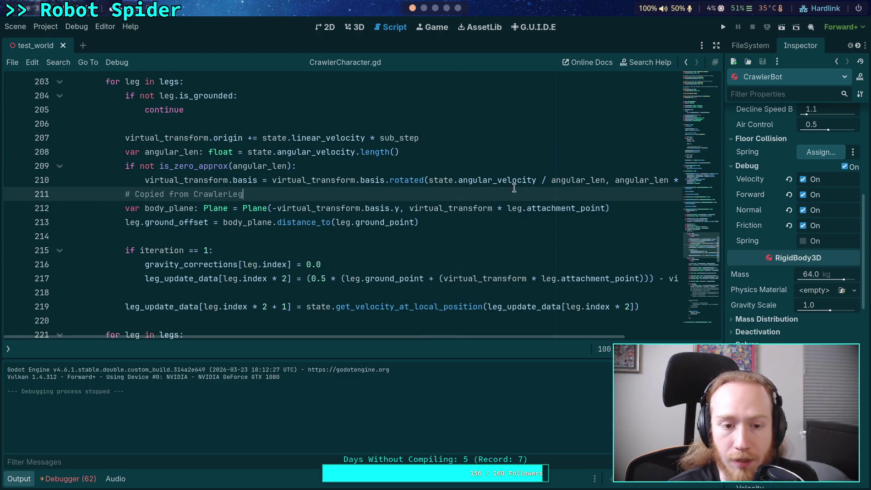
left_click(720, 27)
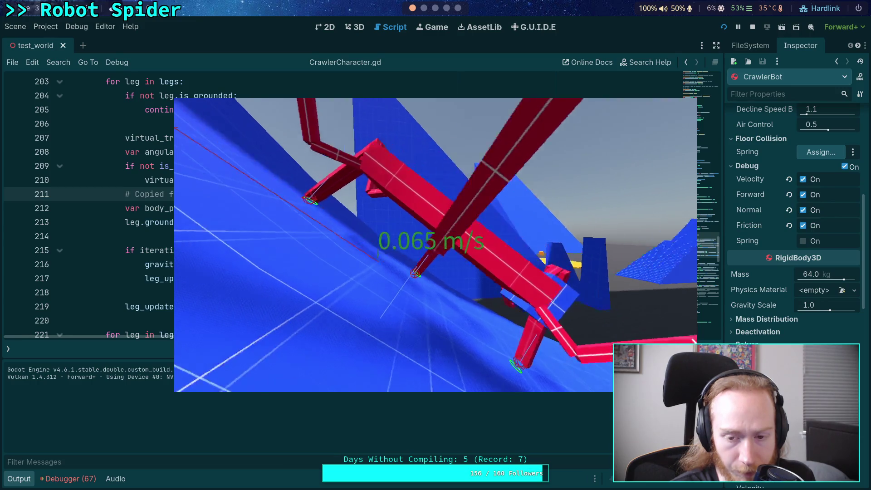
- Stop the third test run and collapse the Output panel
left_click(753, 27)
left_click(20, 478)
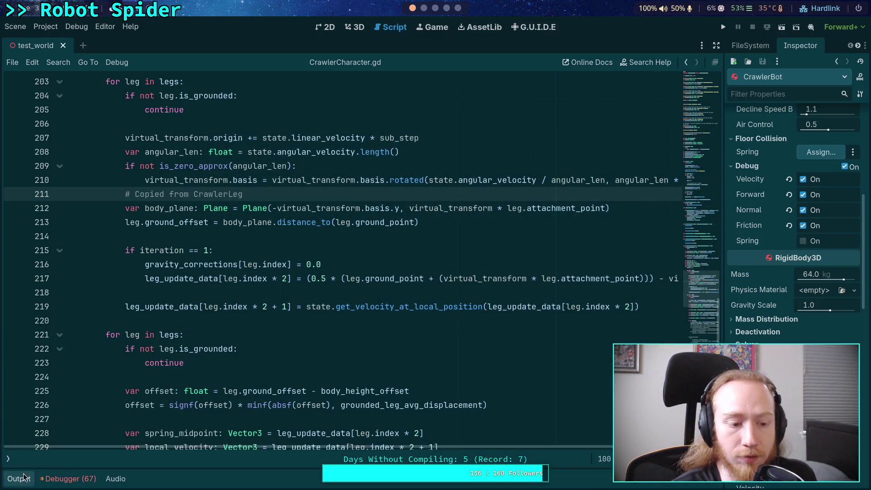
scroll(426, 368, "up", 1)
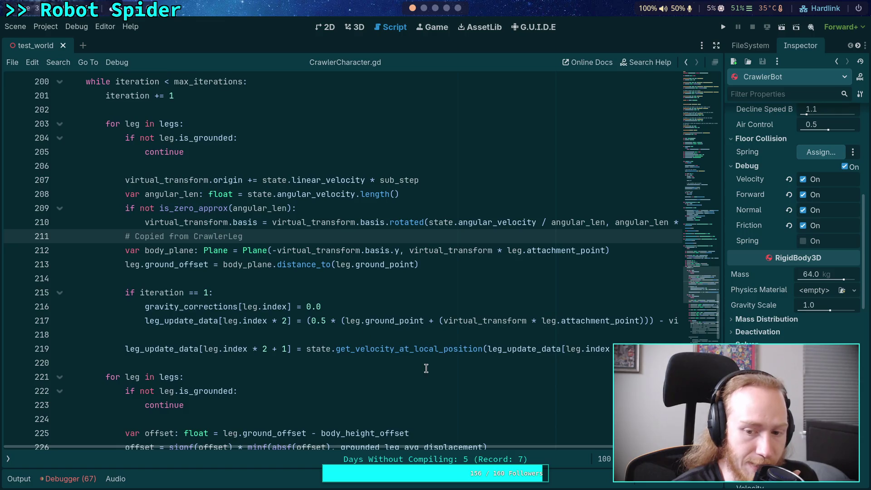
mouse_move(490, 449)
left_mouse_down()
mouse_move(544, 447)
mouse_move(526, 447)
left_mouse_up()
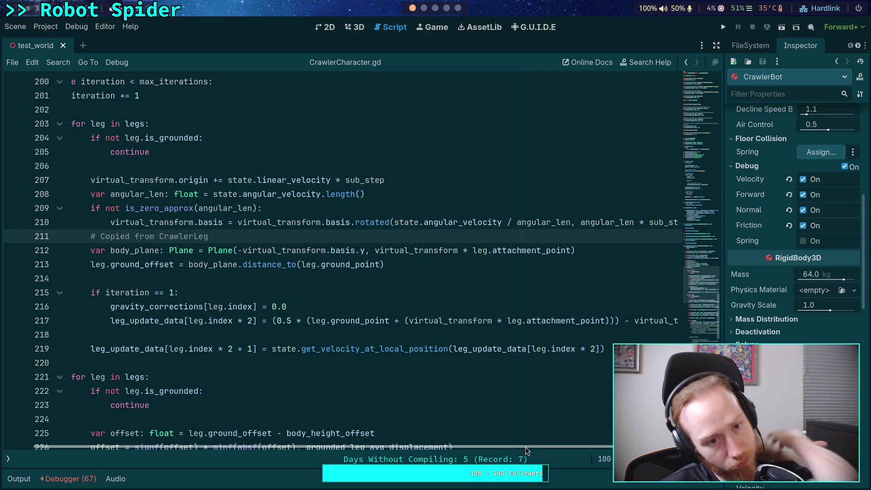
left_click_drag(525, 447, 516, 448)
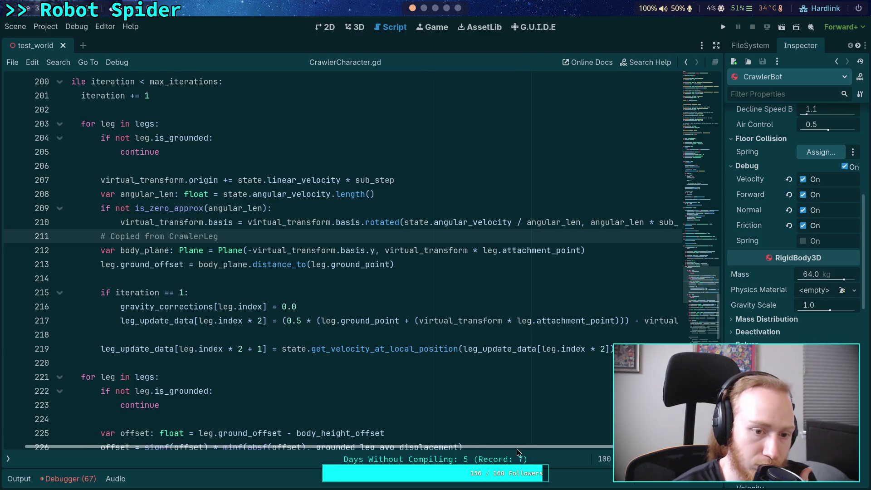
mouse_move(516, 448)
left_mouse_down()
mouse_move(610, 452)
mouse_move(525, 443)
left_mouse_up()
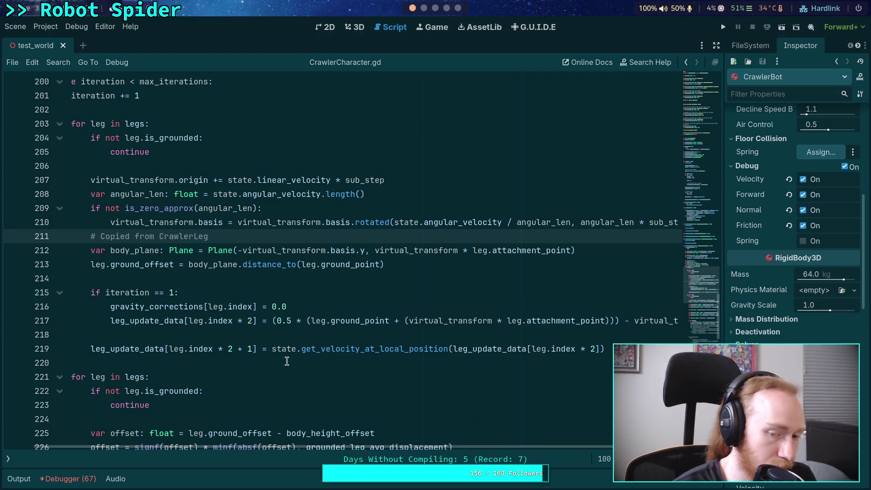
left_click(340, 334)
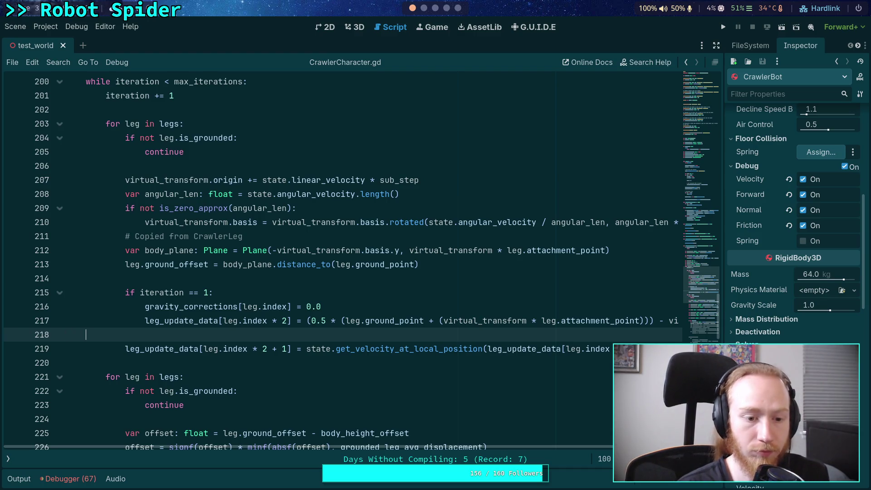
- Before the velocity lookup, store old_transform and set state.transform = virtual_transform
key("Return")
type("var old_transform: Transform3")
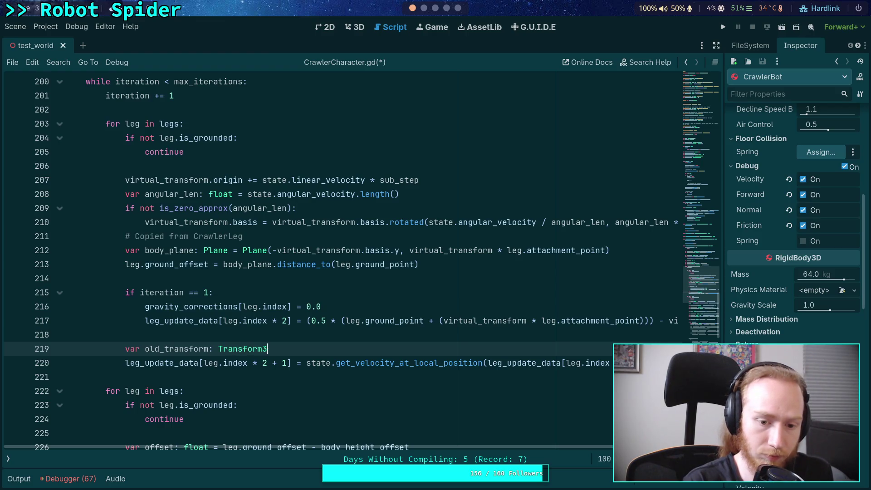
type("D = state.")
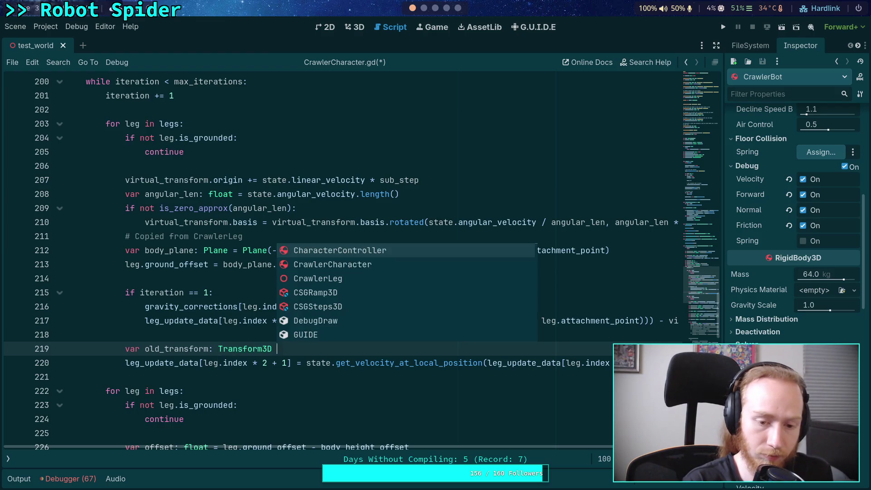
type("transform")
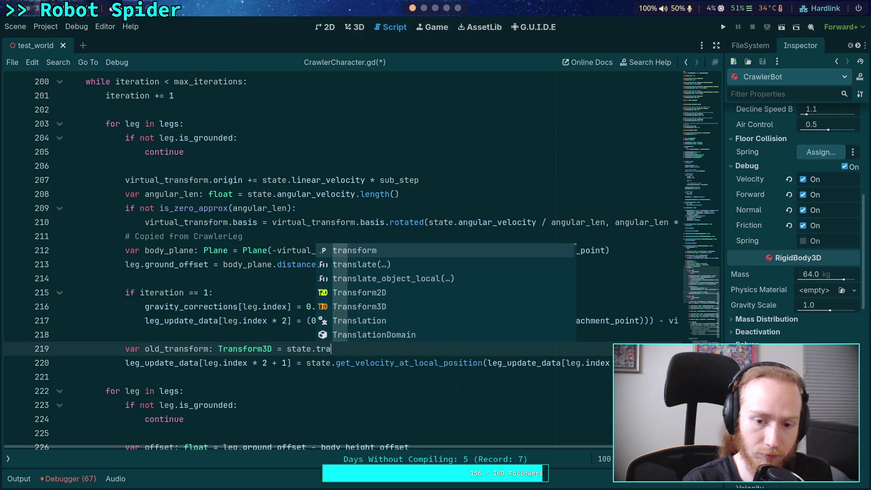
key("Return")
type("state.tr")
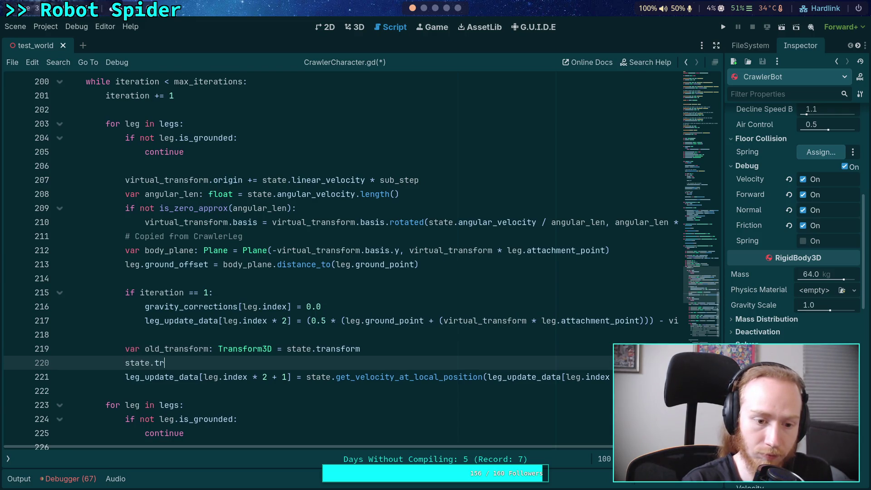
type("ansform = vi")
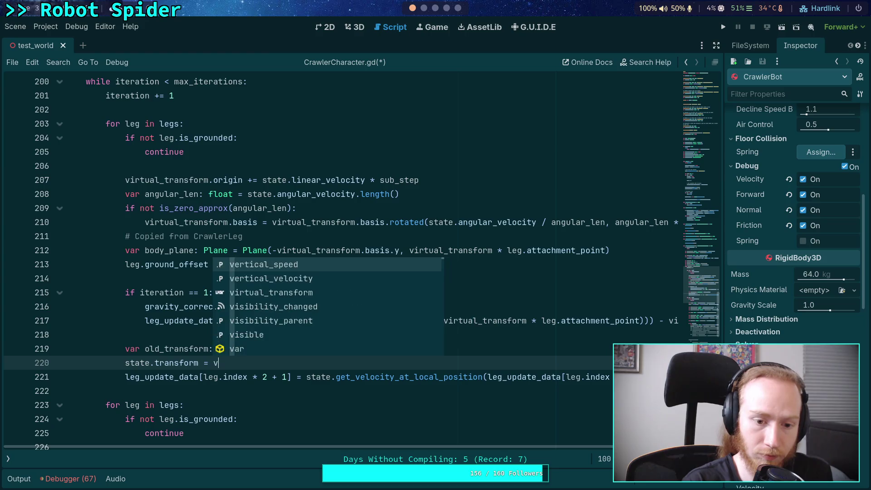
key("Return")
- Restore state.transform = old_transform after the lookup, save, and run the game
key("Down")
key("End")
key("Return")
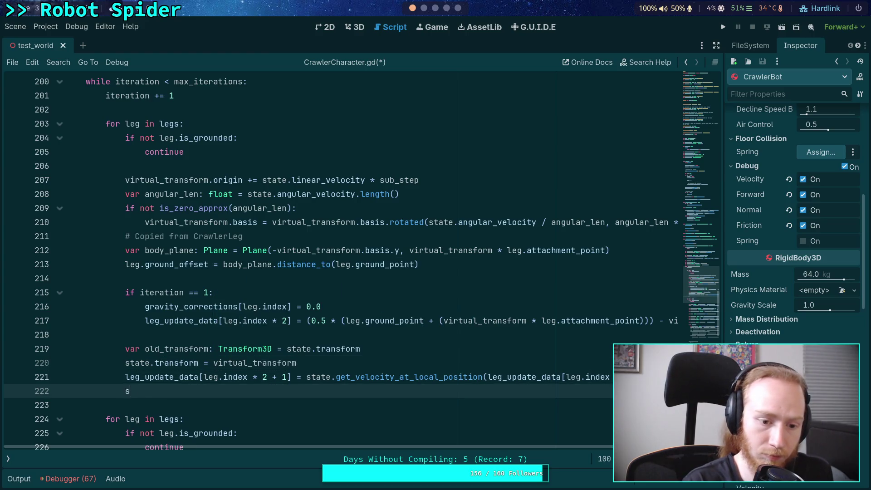
type("tate.tran")
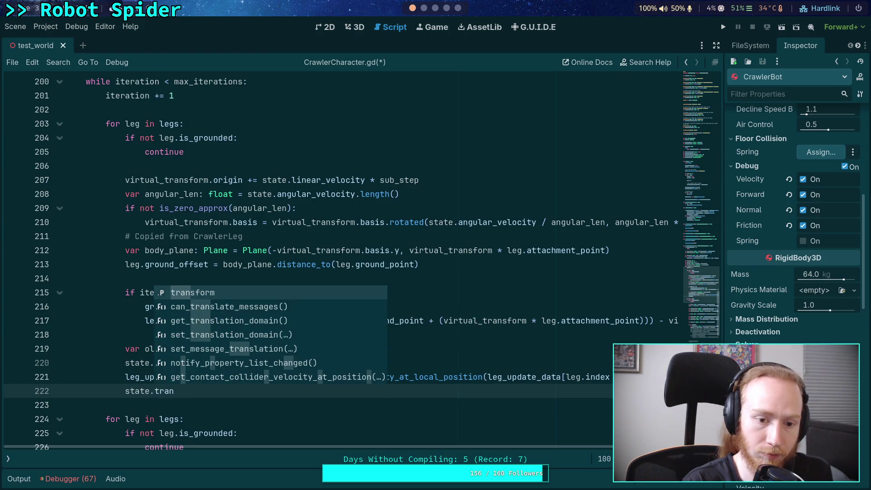
key("Return")
type("= old")
key("Return")
key("ctrl+s")
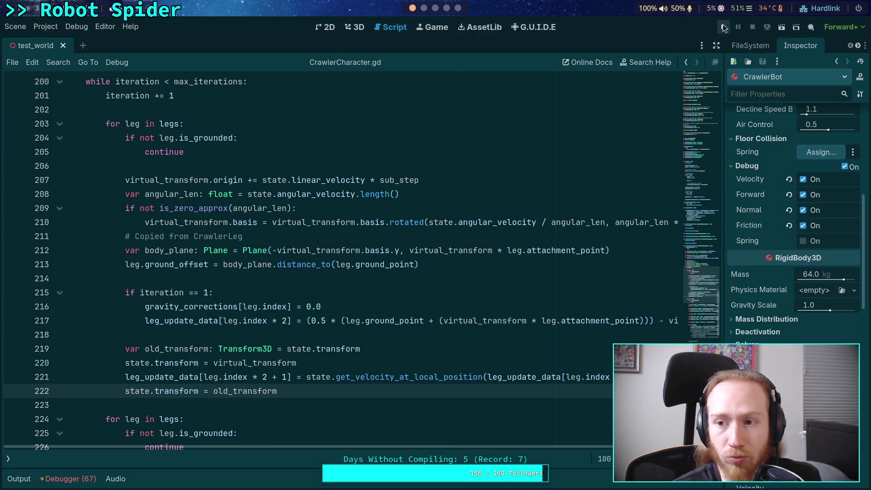
left_click(724, 28)
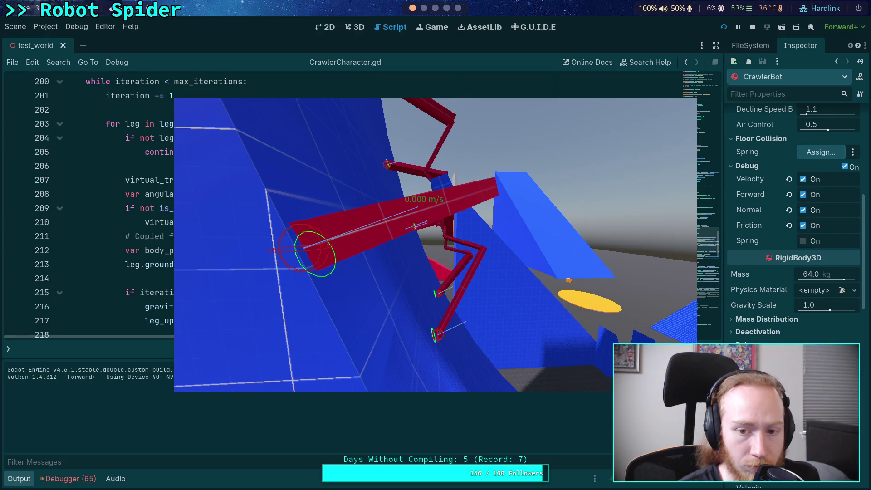
- Stop the game after testing the spider on the ramps
left_click(753, 27)
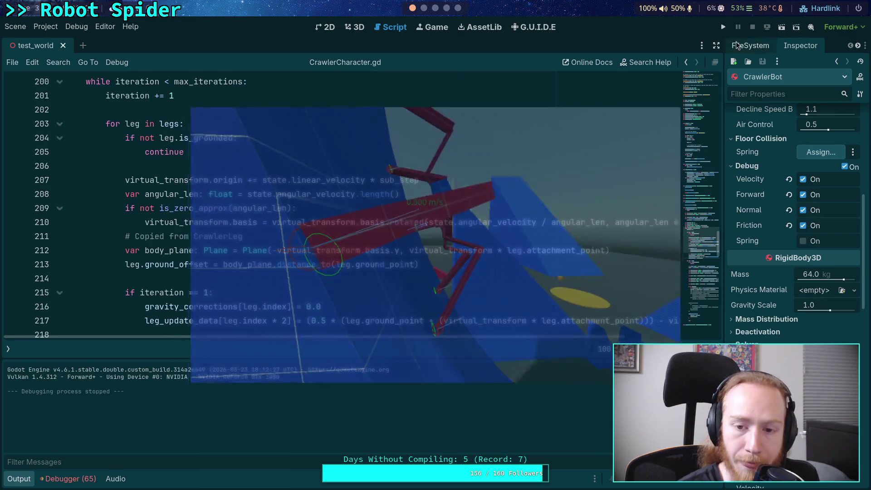
- Hide the output log and find where grounded_leg_avg_displacement is used in CrawlerCharacter.gd
left_click(19, 478)
scroll(290, 357, "down", 1)
scroll(312, 358, "up", 1)
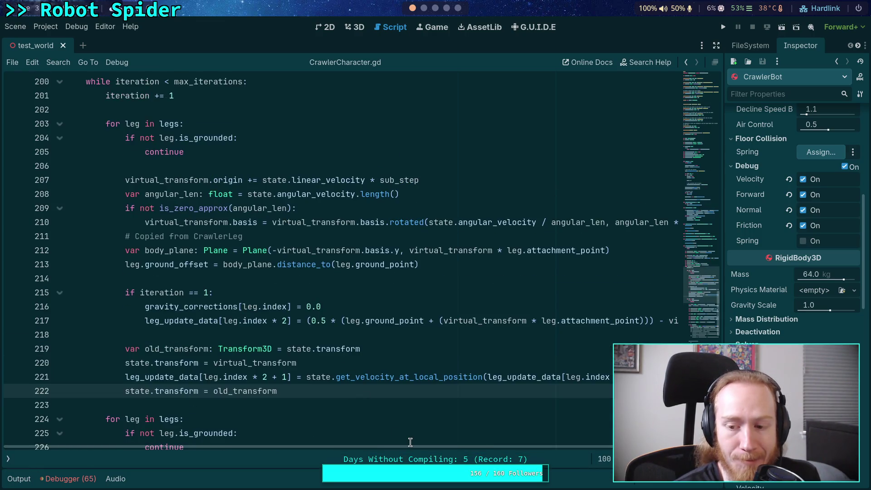
left_click_drag(409, 447, 443, 449)
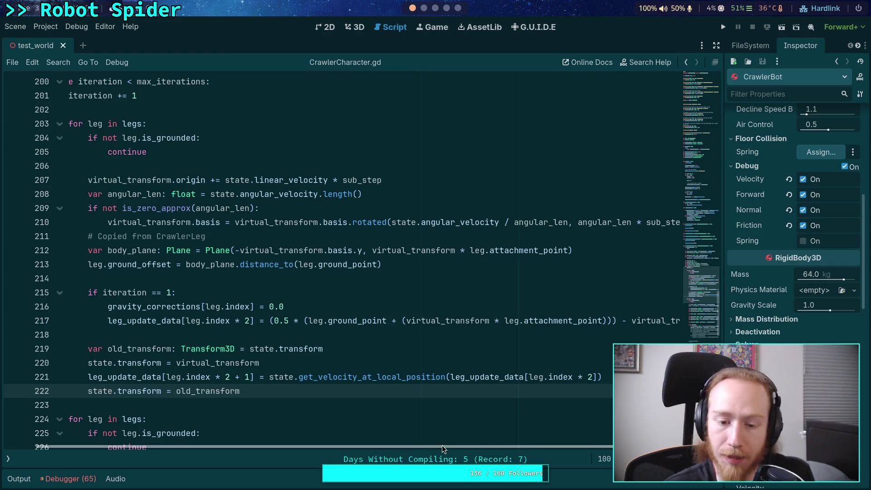
left_click_drag(443, 449, 393, 436)
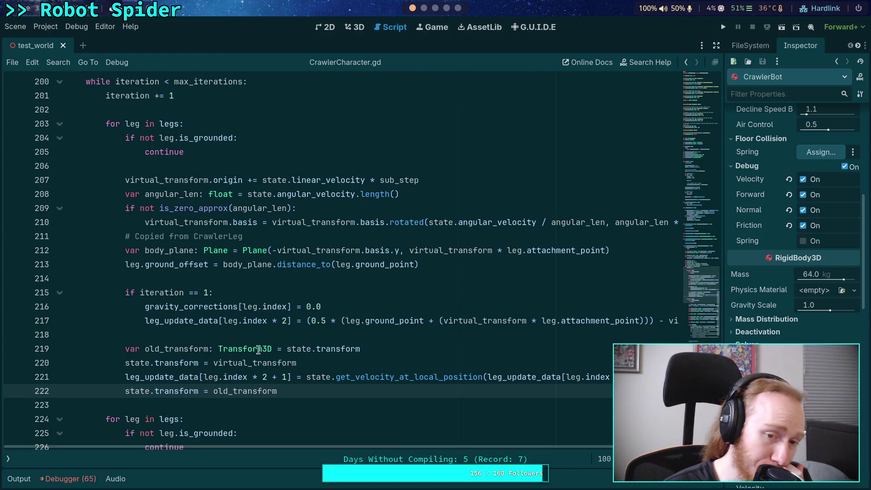
scroll(270, 270, "down", 1)
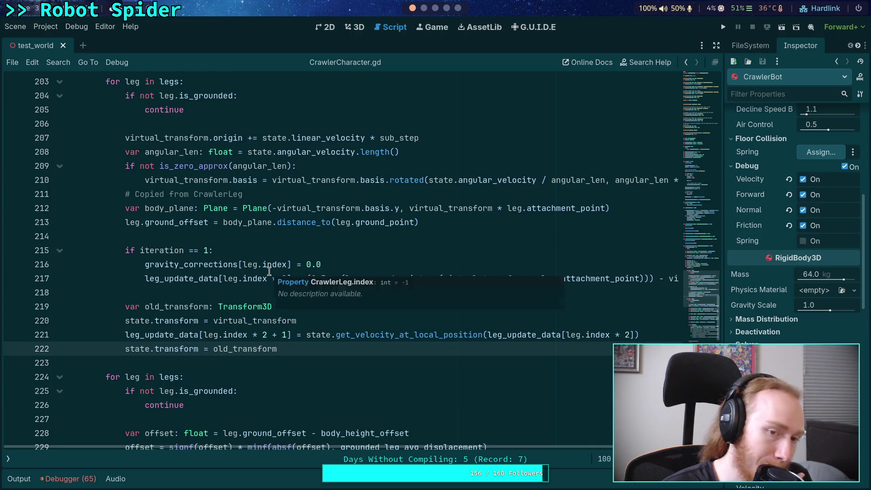
scroll(270, 271, "up", 2)
left_click_drag(407, 236, 410, 381)
scroll(411, 384, "down", 4)
left_click(370, 340)
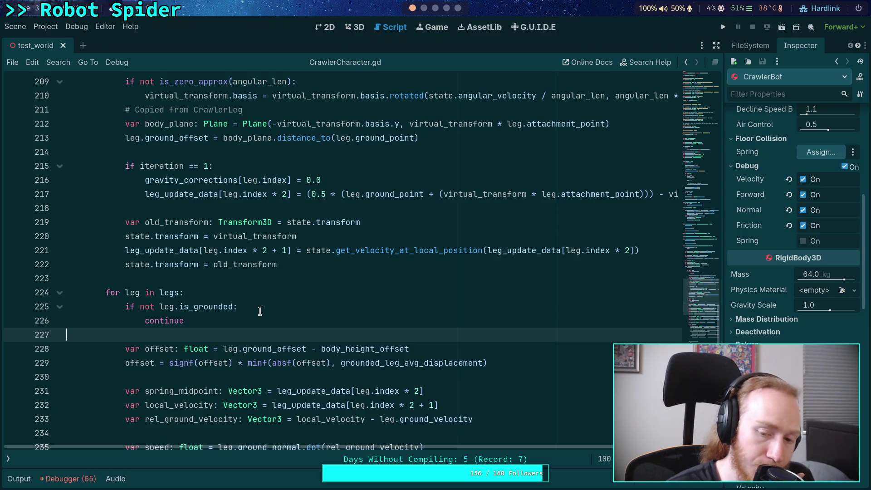
scroll(260, 311, "down", 2)
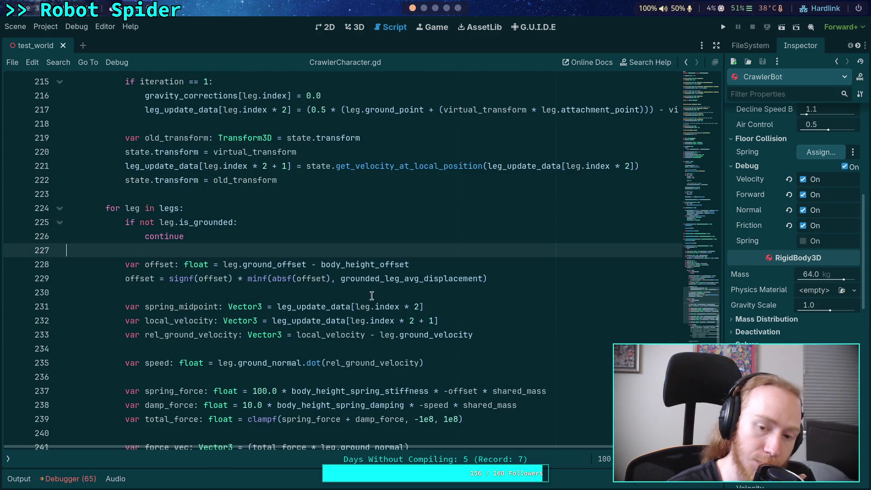
double_click(406, 279)
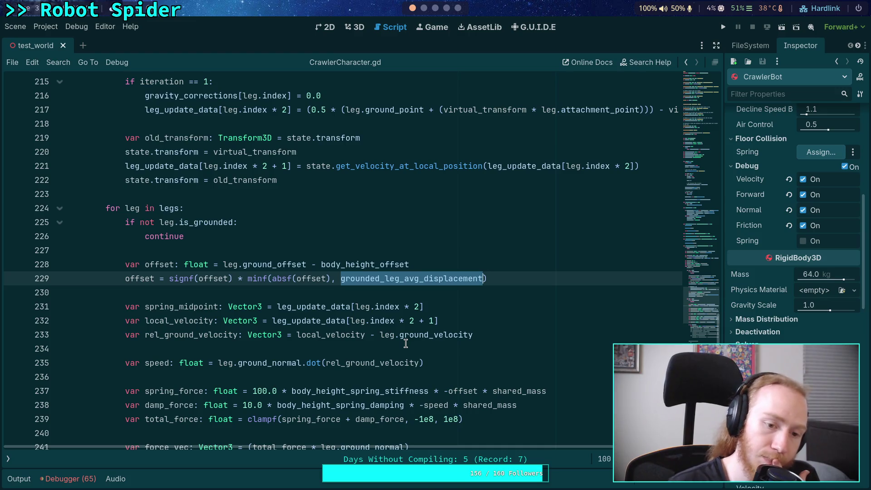
left_click_drag(487, 278, 339, 276)
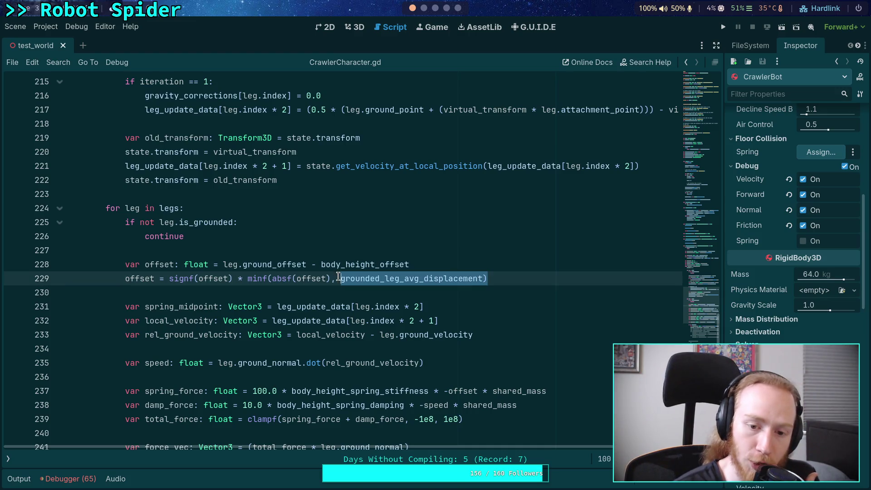
double_click(361, 274)
scroll(330, 272, "up", 2)
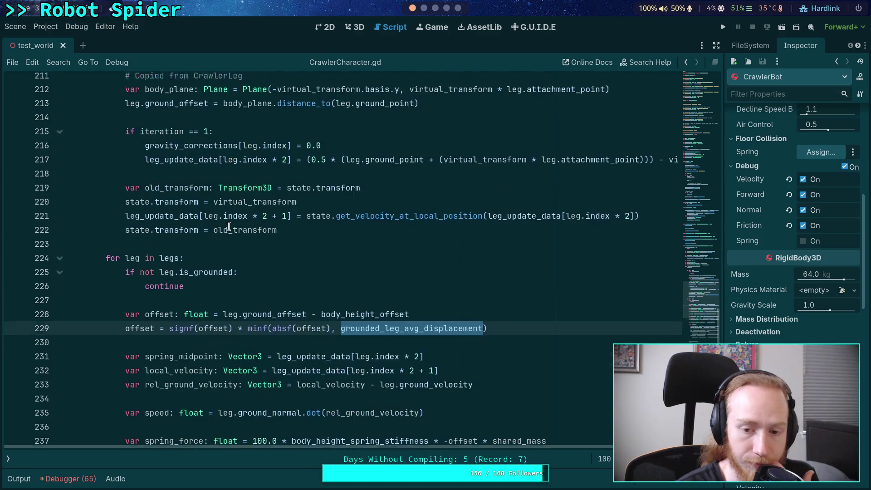
scroll(200, 302, "up", 2)
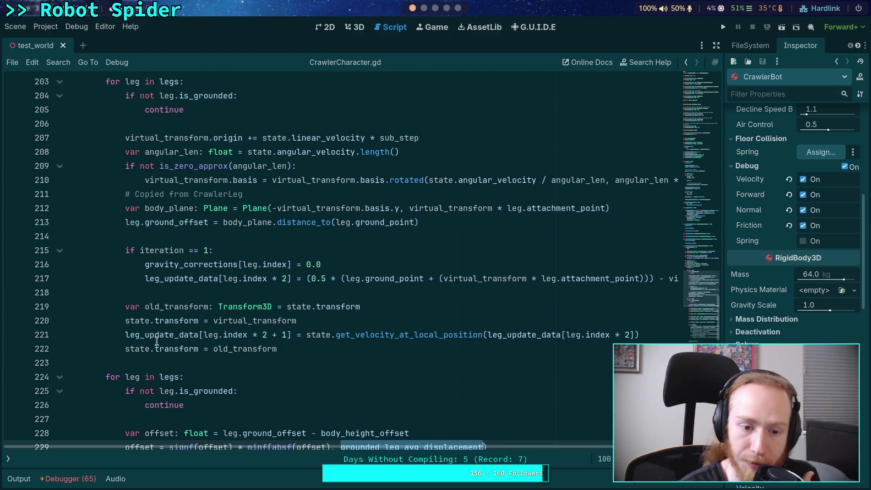
scroll(208, 304, "down", 2)
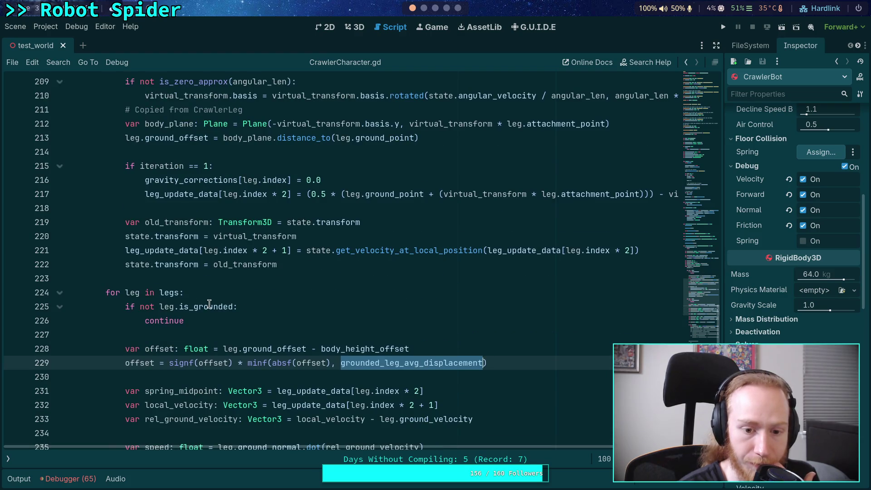
scroll(213, 307, "up", 15)
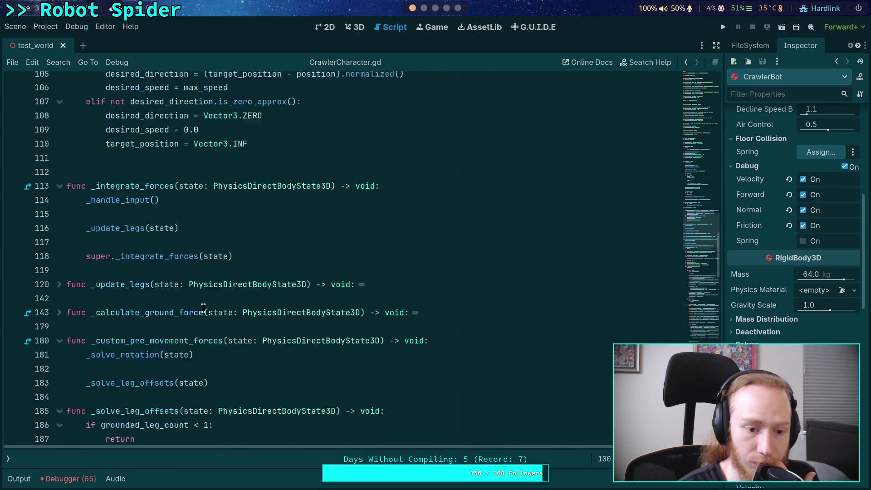
- Move the grounded_leg_avg_displacement reset from _update_legs into the while loop after iteration += 1
left_click(59, 250)
scroll(156, 267, "down", 3)
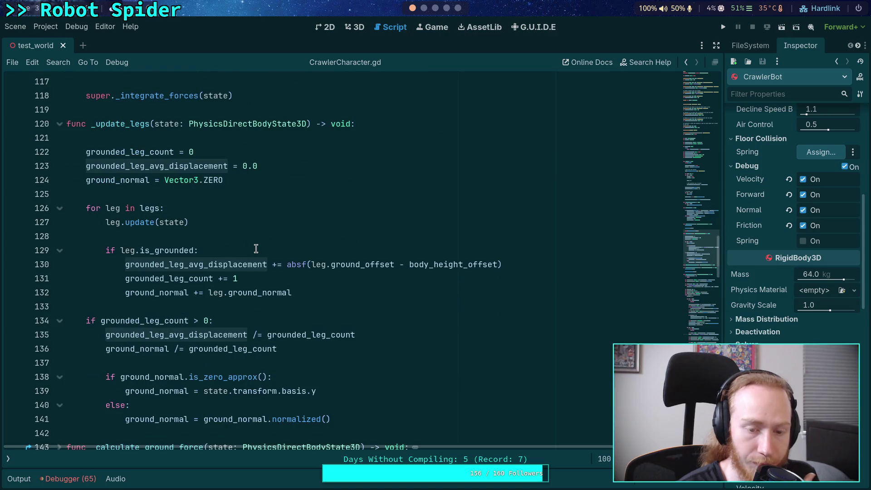
left_click_drag(274, 164, 276, 154)
key("ctrl+c")
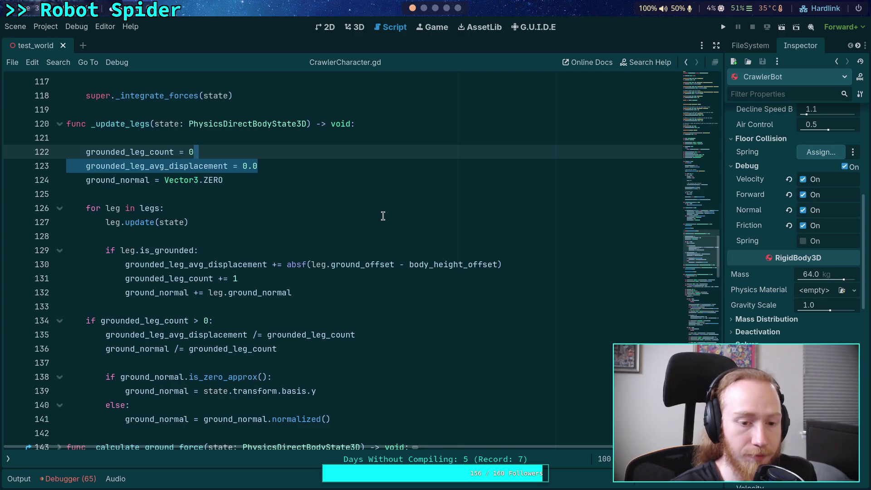
key("ctrl+k")
key("ctrl+k")
key("BackSpace")
scroll(350, 215, "down", 20)
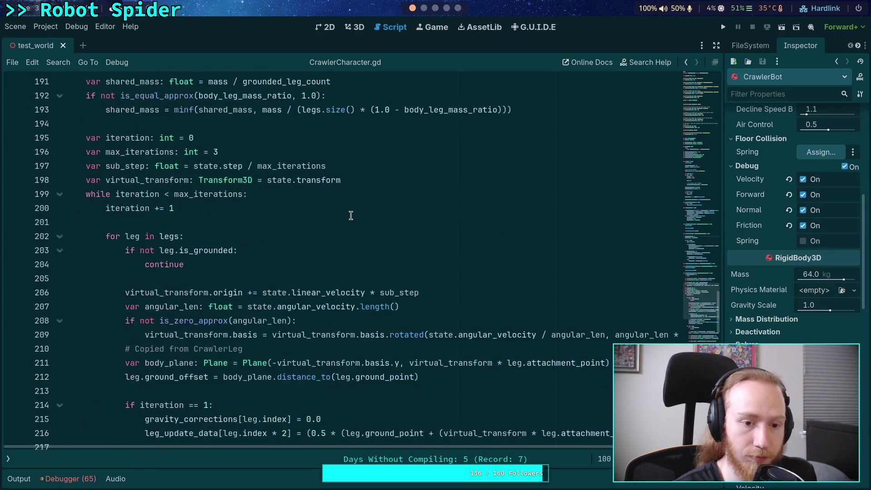
scroll(336, 208, "down", 2)
scroll(306, 200, "up", 2)
left_click(267, 210)
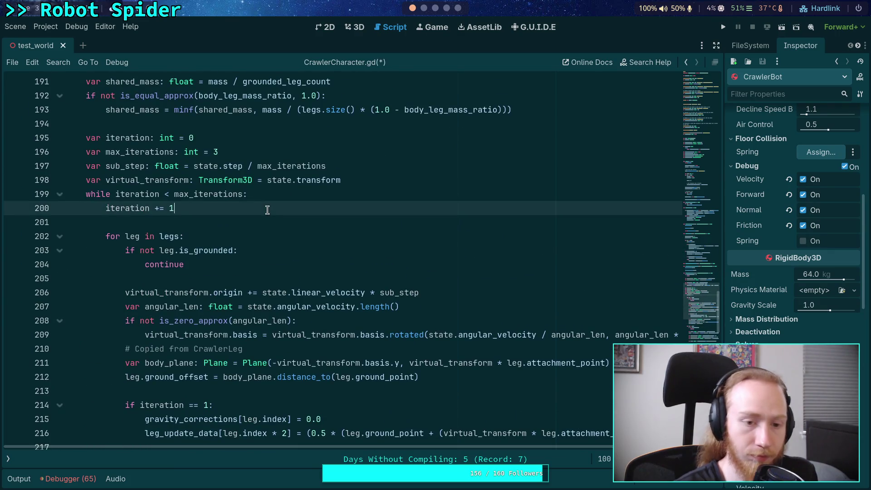
key("ctrl+v")
key("Tab")
scroll(85, 223, "up", 2)
key("Up")
key("Return")
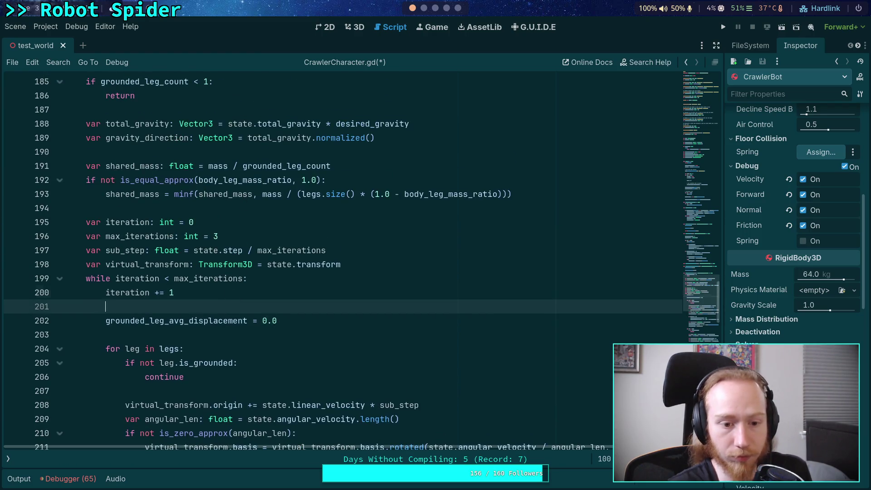
- Move the displacement accumulation line from _update_legs to below the ground_offset line in the solver loop
scroll(272, 262, "up", 20)
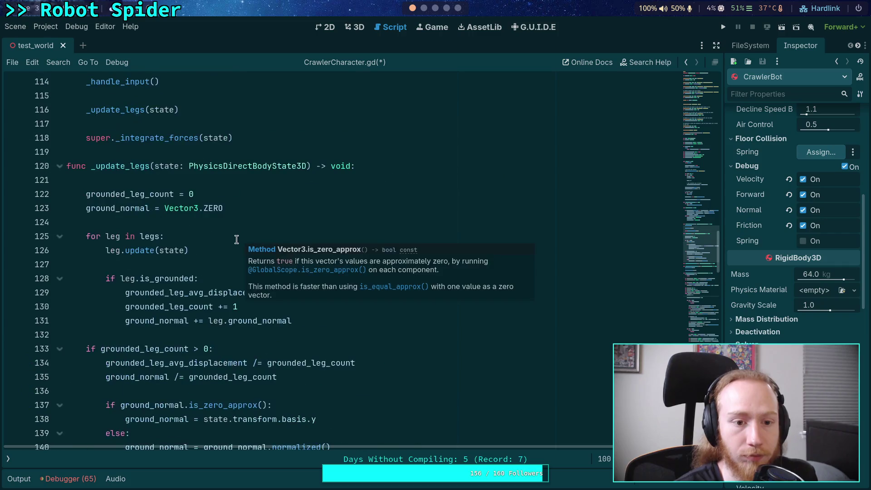
left_click(140, 279)
left_click(529, 289)
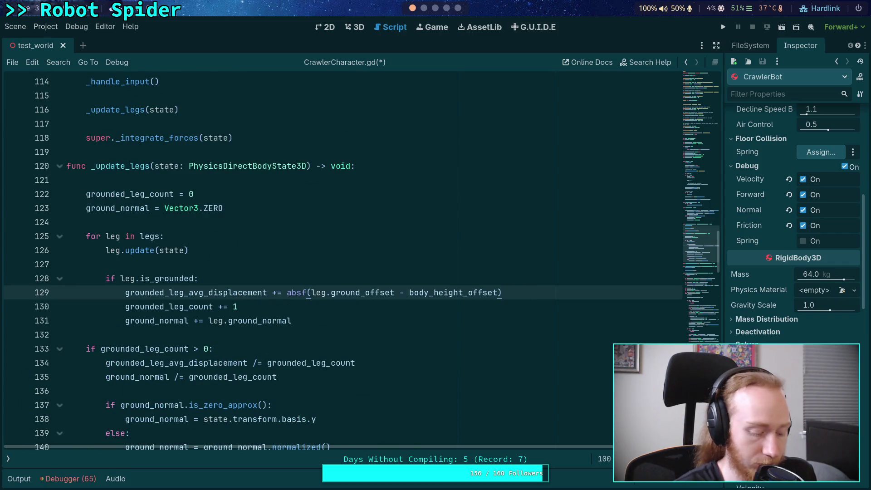
key("ctrl+shift+k")
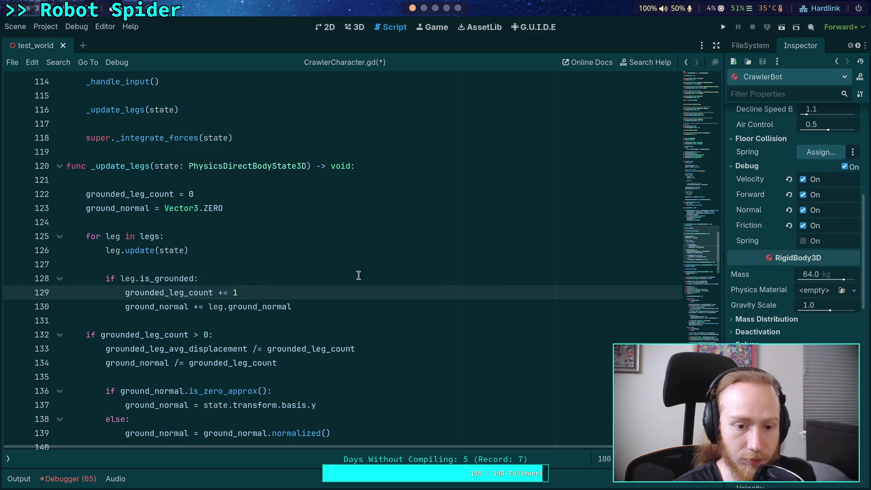
double_click(188, 292)
scroll(272, 283, "down", 20)
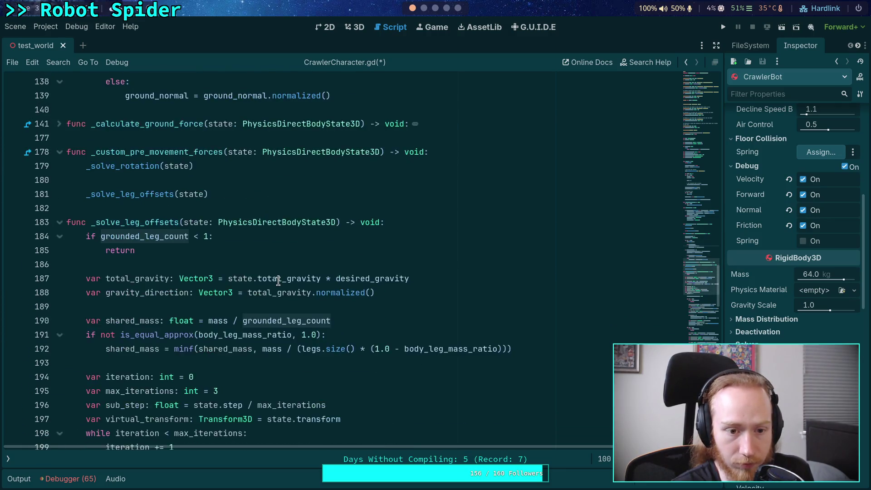
scroll(278, 281, "down", 3)
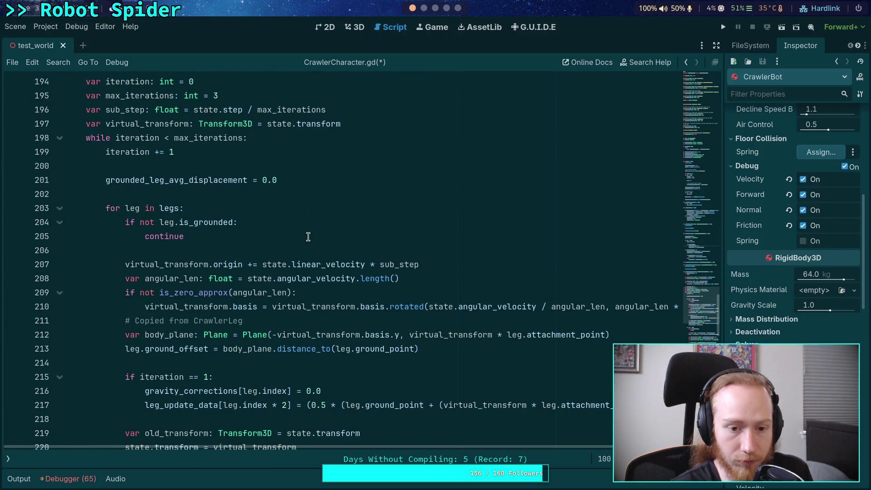
scroll(336, 250, "down", 3)
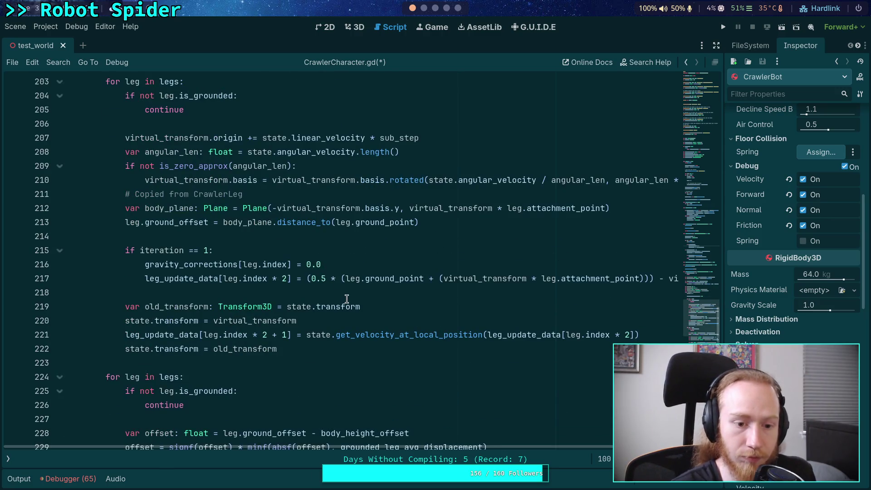
left_click(483, 222)
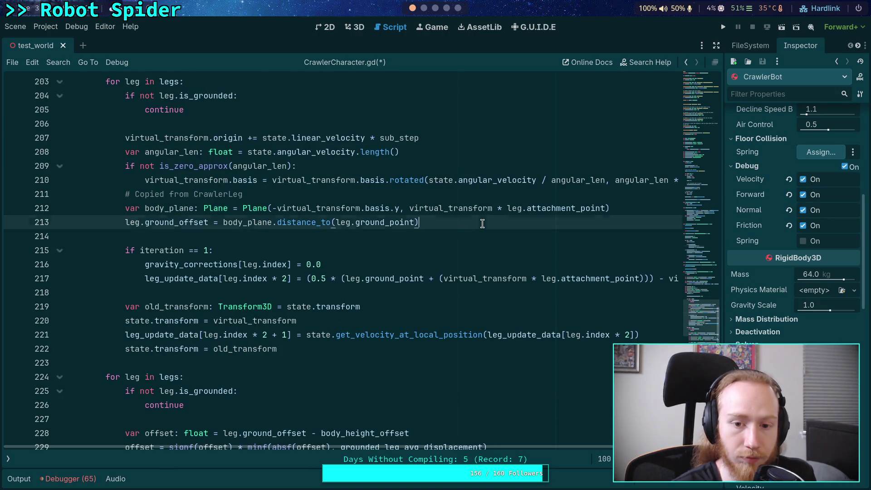
key("Return")
type("grounded_leg_avg_displacement += absf(leg.ground_offset - body_height_offset)")
key("Return")
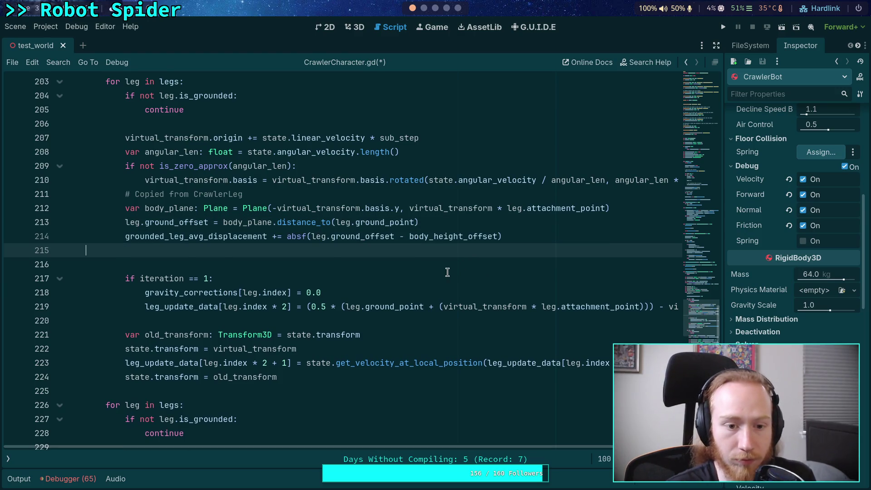
key("BackSpace")
key("Up")
key("Return")
key("Down")
key("Down")
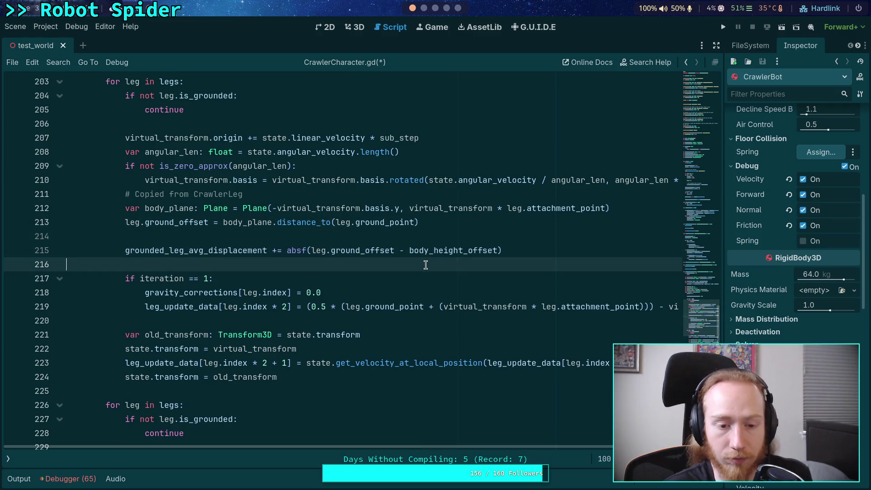
- Reword the comment to 'These lines copied from CrawlerLeg' and show the scripts panel again
left_click(127, 194)
key("Return")
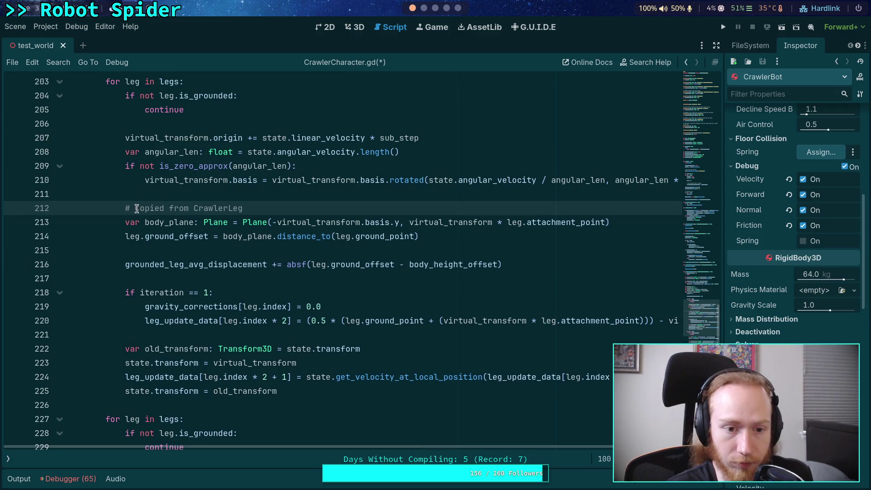
type("These line")
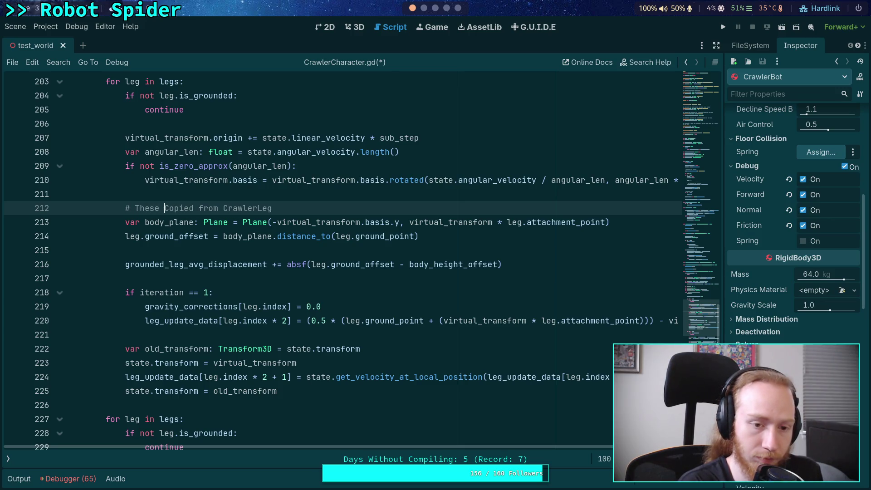
type("s")
key("Delete")
type("c")
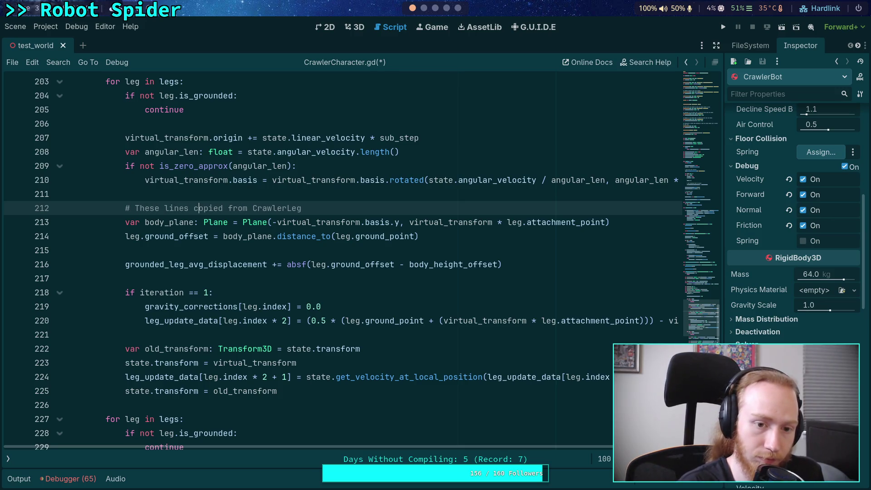
left_click(8, 458)
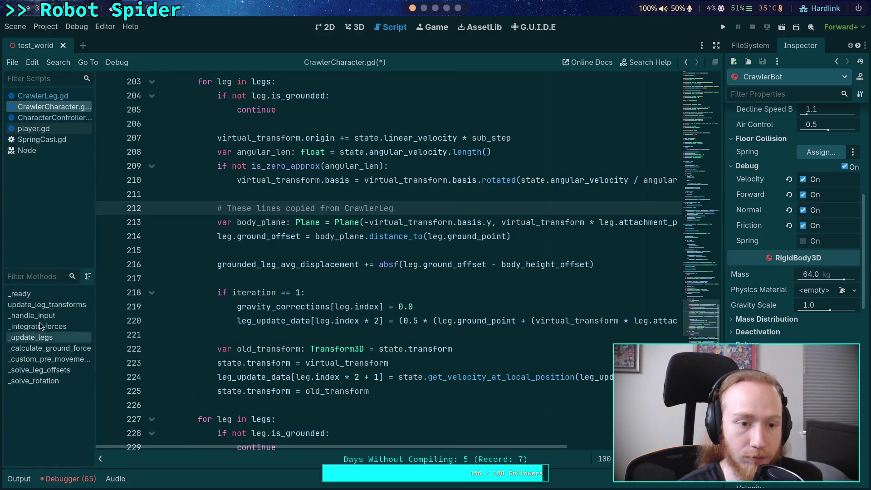
- In CrawlerLeg.gd, search for ground_offset and locate its assignment on line 311
left_click(65, 100)
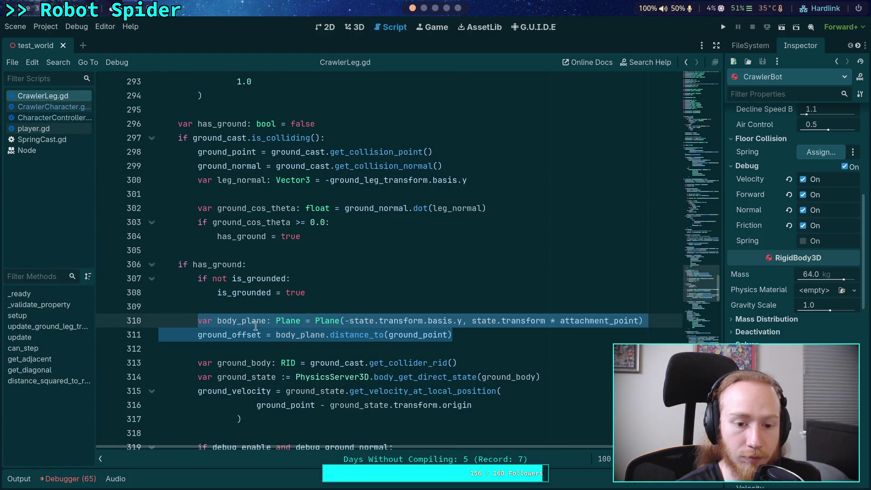
scroll(296, 295, "down", 5)
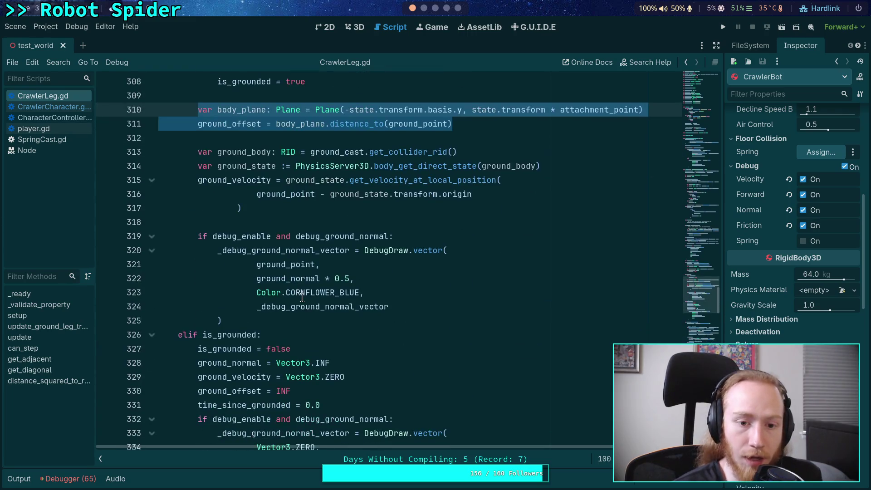
scroll(296, 295, "up", 3)
double_click(238, 249)
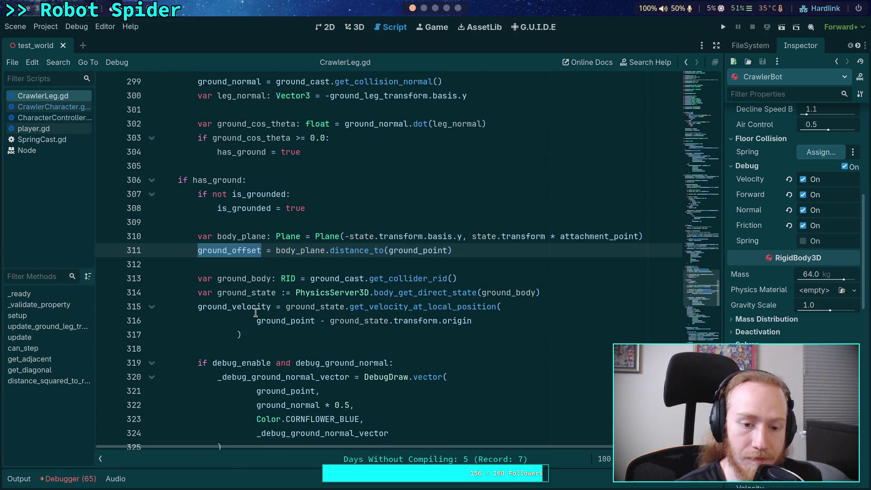
key("ctrl+f")
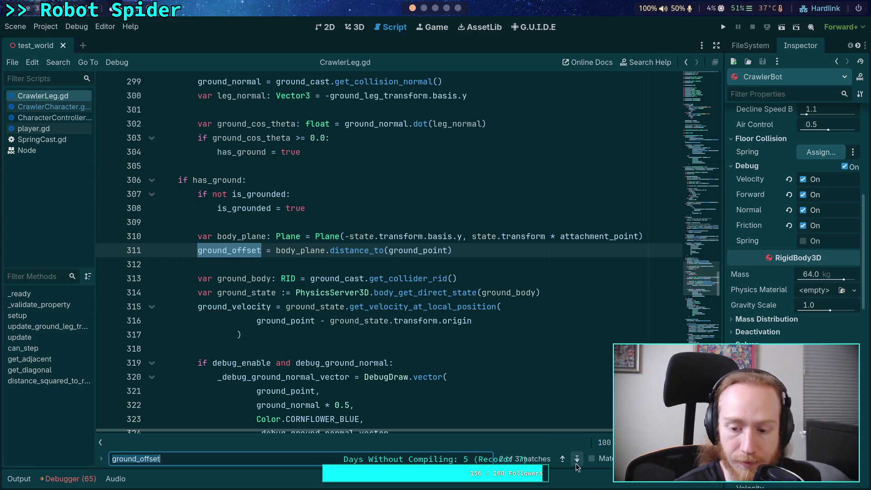
left_click(576, 459)
key("shift+F3")
key("shift+F3")
left_click(577, 460)
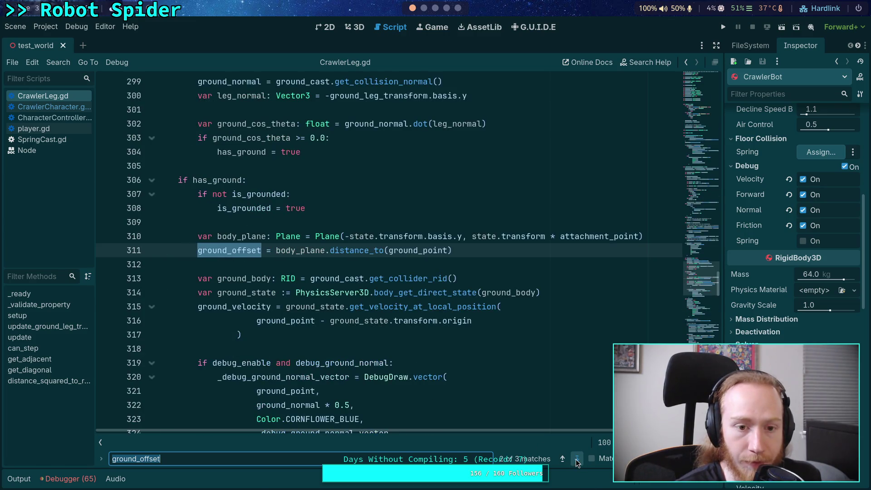
left_click(576, 461)
scroll(328, 332, "up", 2)
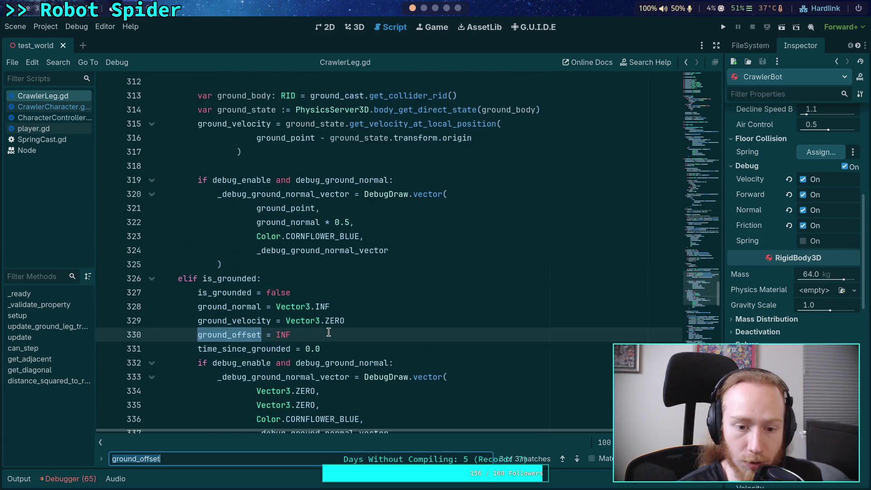
left_click_drag(372, 334, 397, 321)
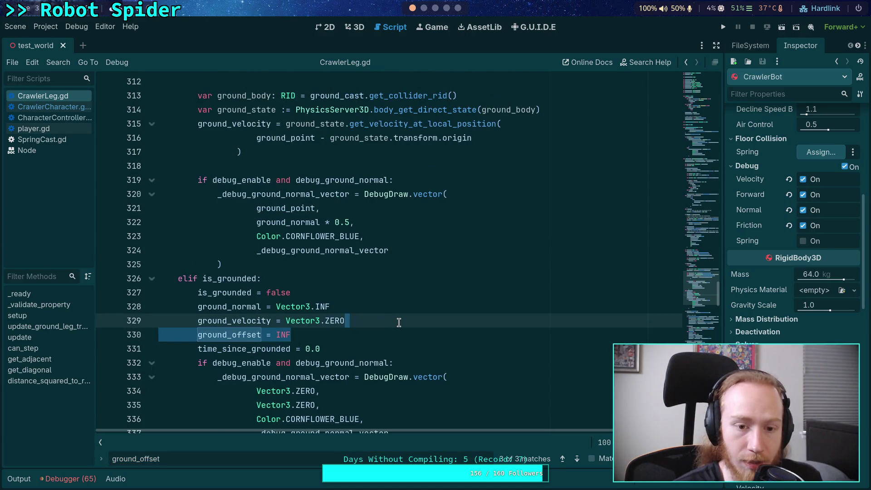
left_click(414, 335)
key("shift+F3")
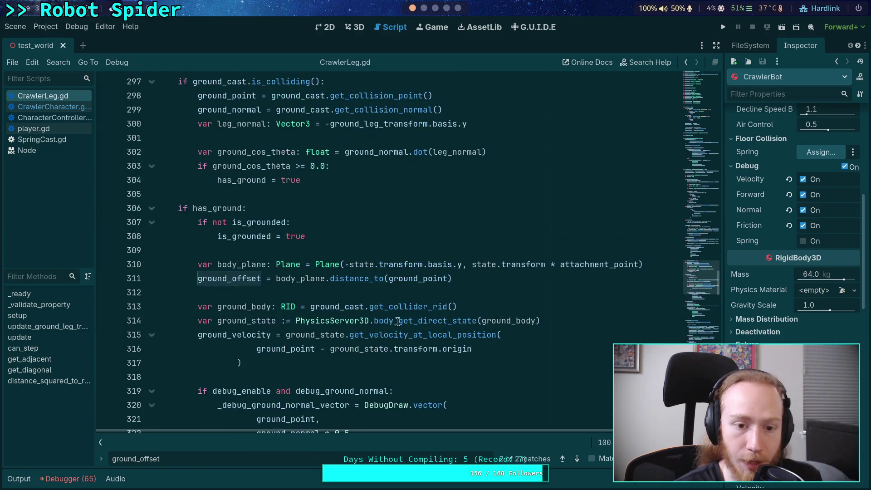
- Delete the body_plane and ground_offset lines, save CrawlerLeg.gd, and return to CrawlerCharacter.gd
triple_click(208, 279)
key("BackSpace")
key("BackSpace")
double_click(247, 264)
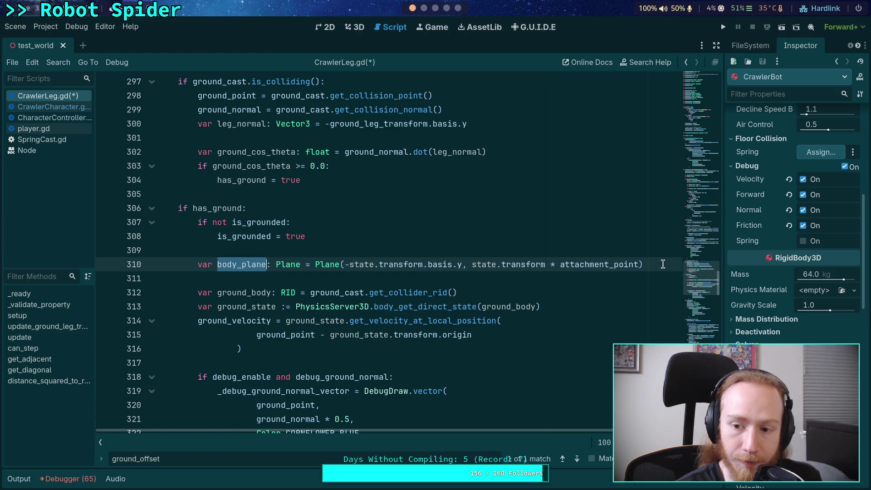
left_click(663, 264)
key("shift+Up")
key("shift+Up")
key("BackSpace")
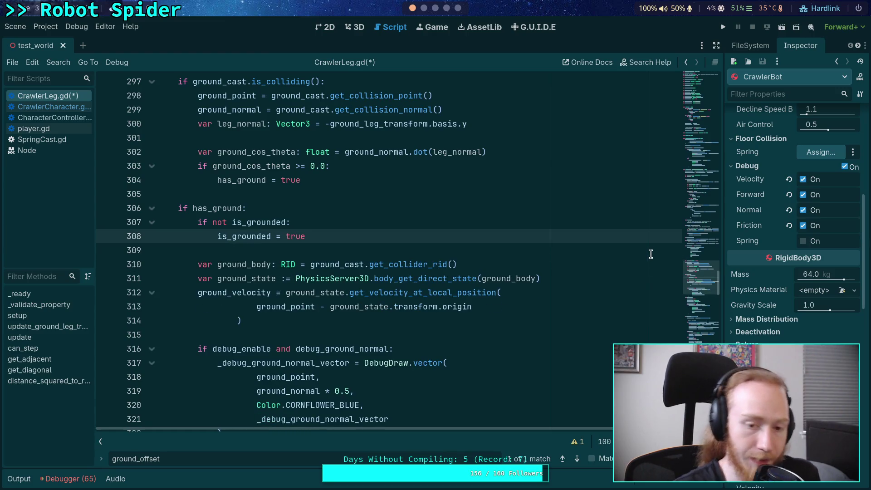
key("ctrl+s")
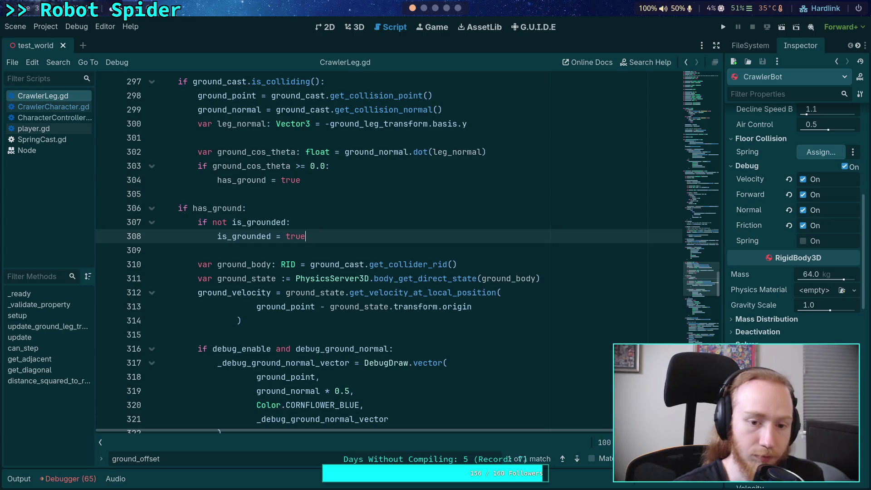
key("Escape")
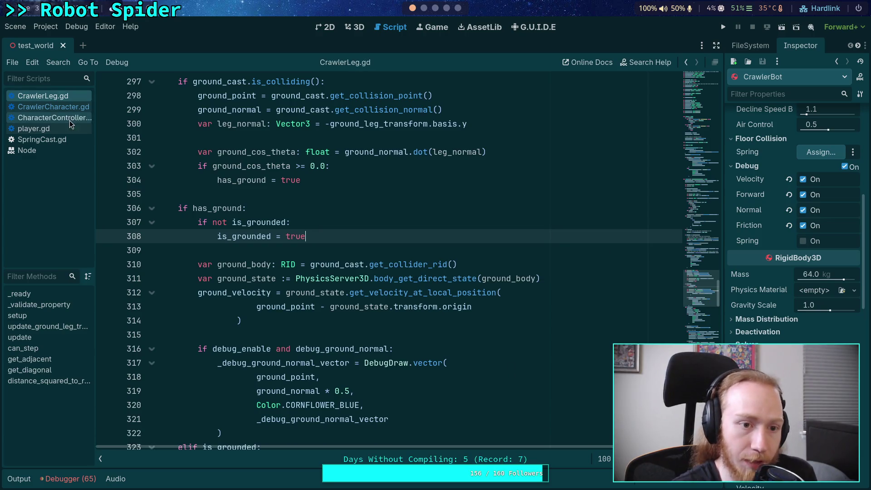
left_click(76, 118)
left_click(76, 107)
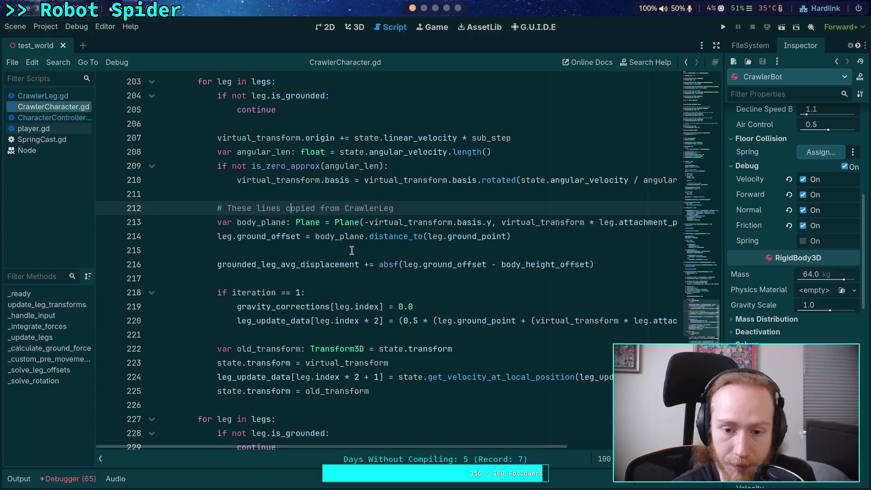
- After the first leg loop, divide grounded_leg_avg_displacement by grounded_leg_count
scroll(448, 289, "up", 2)
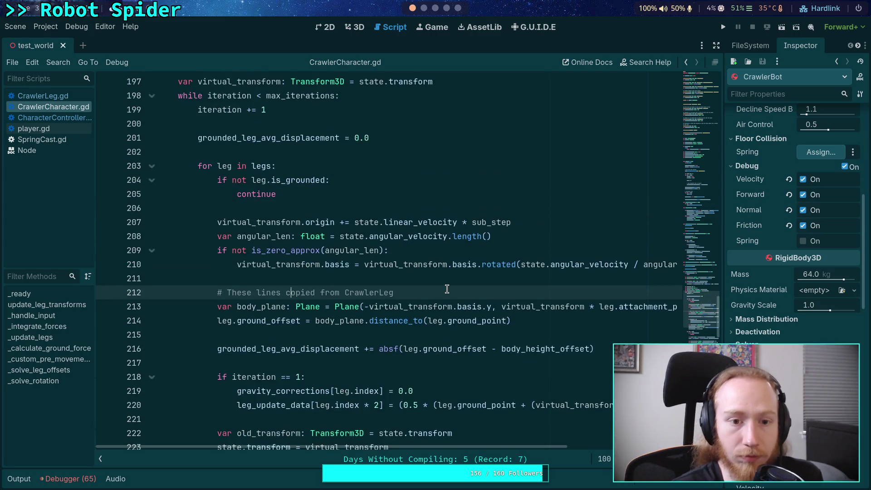
scroll(441, 276, "up", 1)
scroll(401, 253, "down", 2)
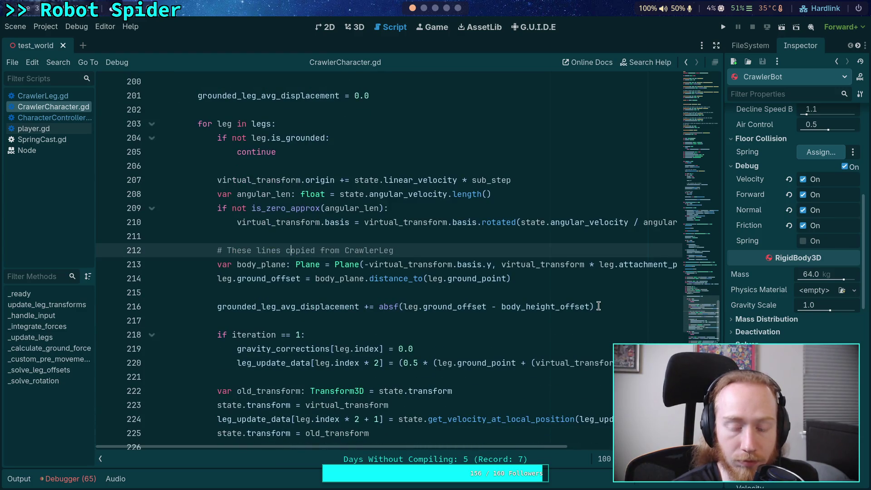
scroll(598, 306, "down", 1)
scroll(532, 282, "down", 1)
left_click(434, 353)
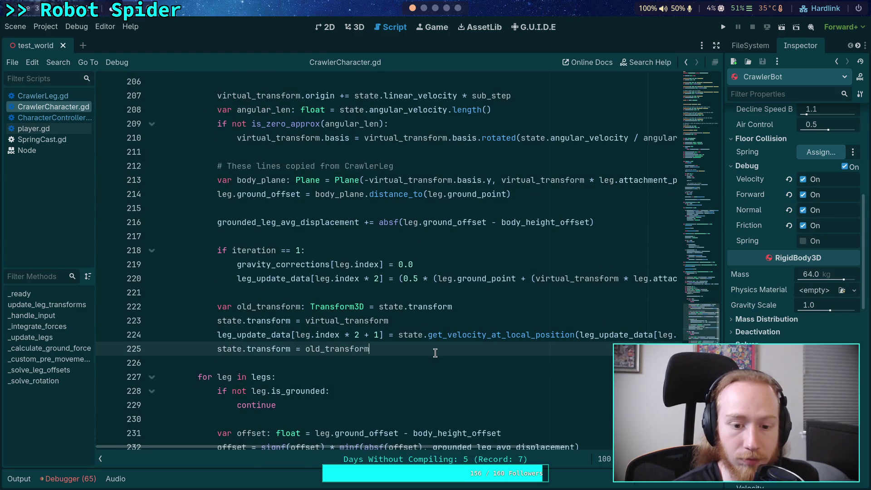
key("Return")
key("Return")
type("ground")
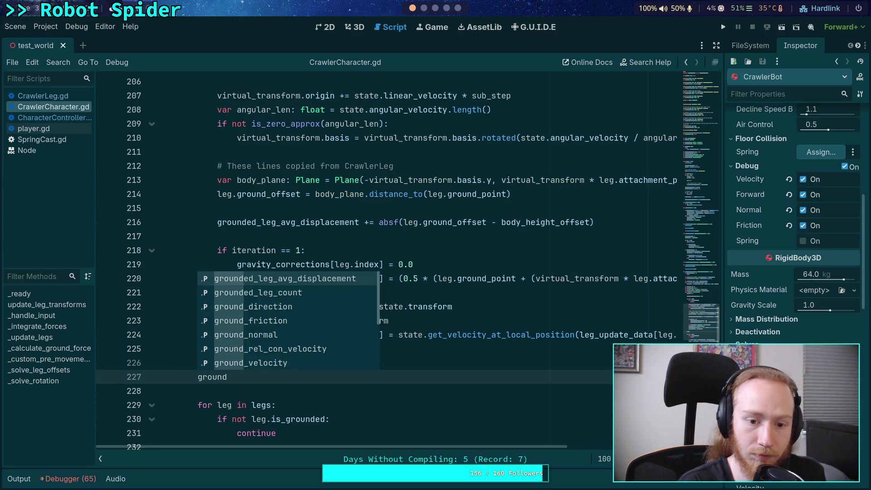
key("Return")
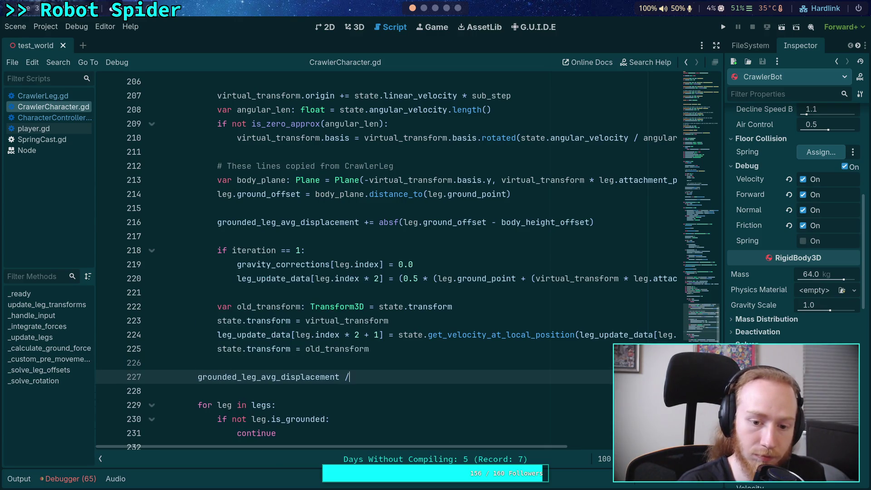
type("gr")
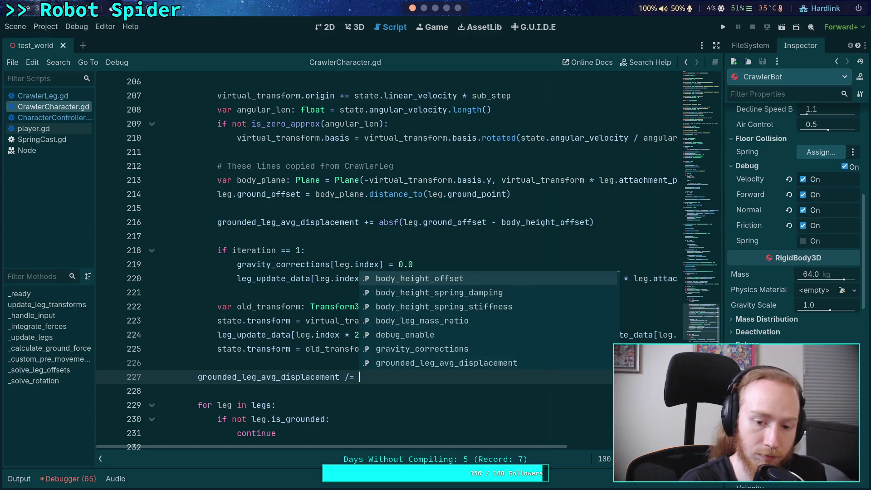
key("Down")
key("Down")
key("Return")
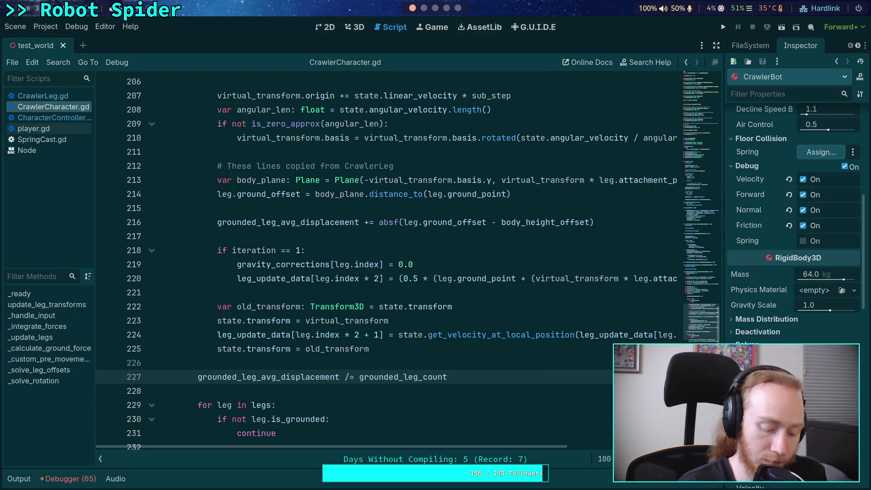
- Review the ground_offset uses and correct the body_height_offset term on line 214
scroll(444, 272, "down", 2)
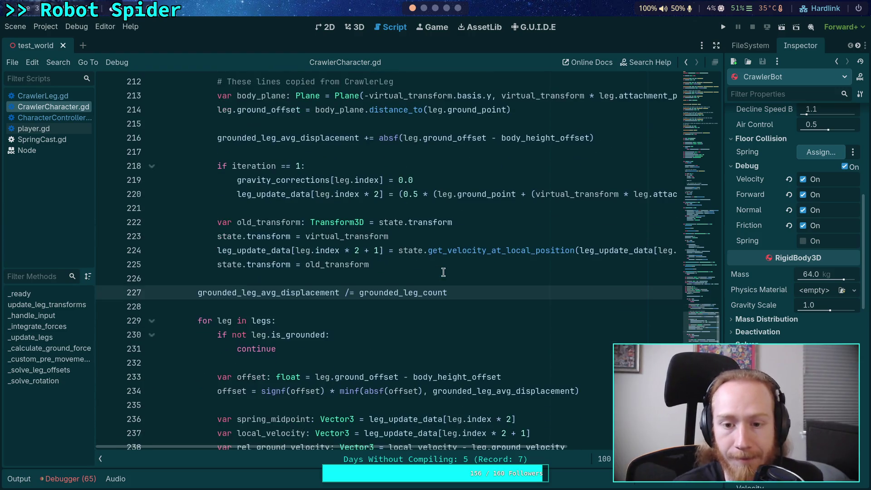
double_click(449, 138)
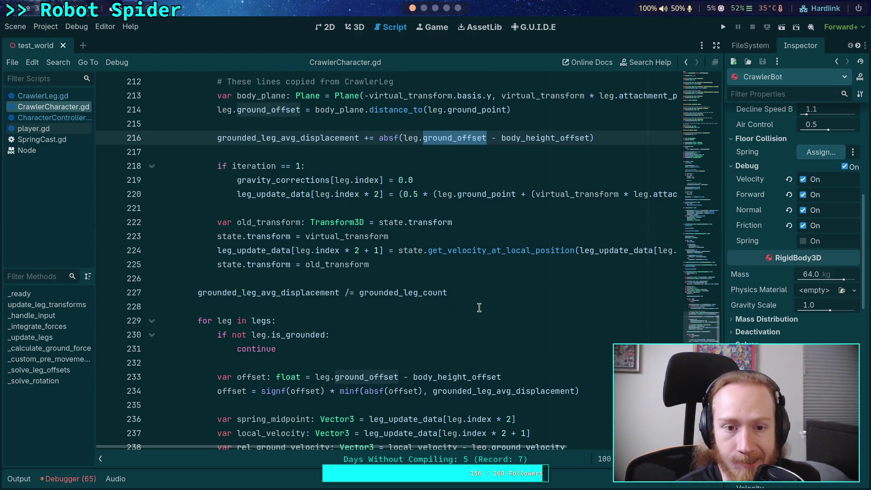
scroll(588, 191, "up", 1)
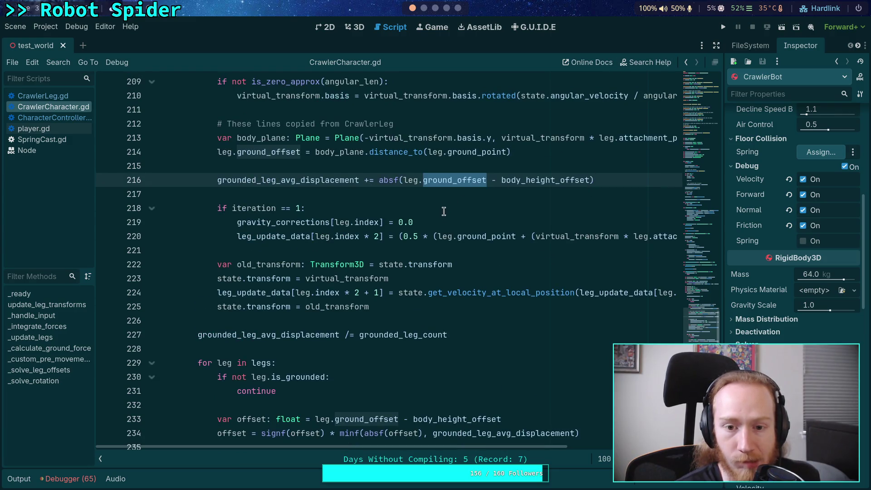
scroll(444, 209, "down", 2)
double_click(364, 334)
scroll(365, 334, "down", 13)
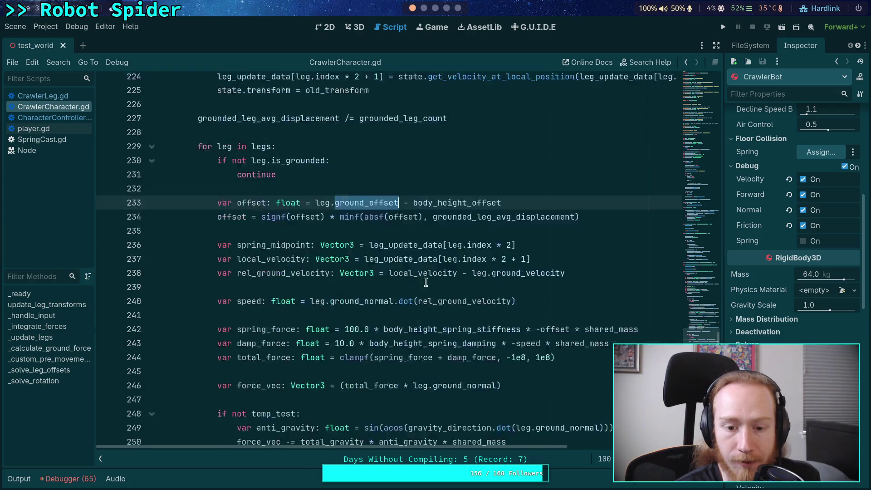
scroll(480, 270, "up", 15)
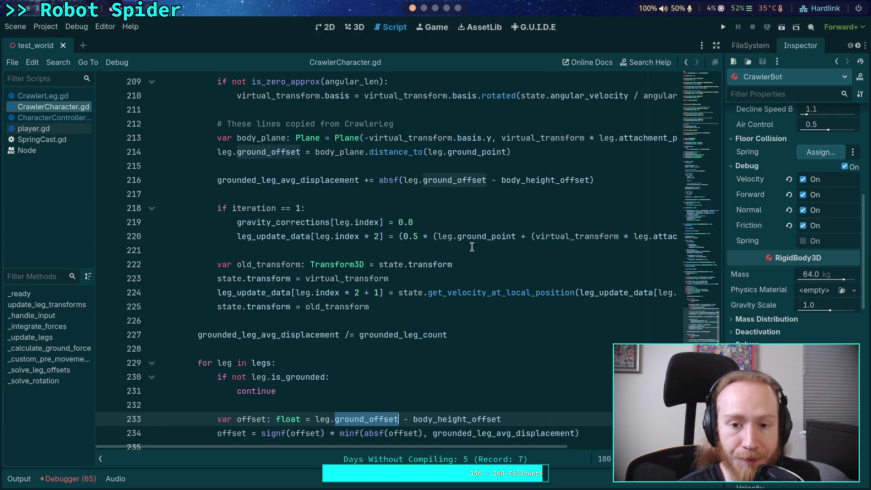
scroll(472, 247, "down", 1)
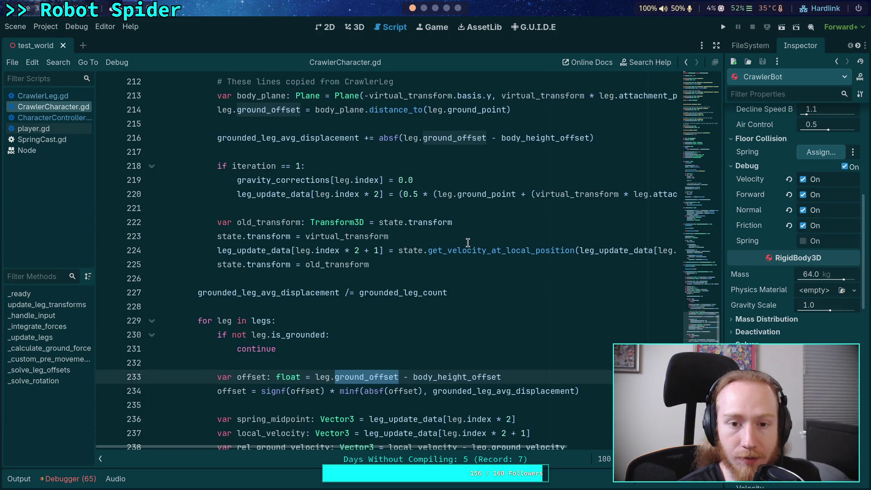
left_click(556, 108)
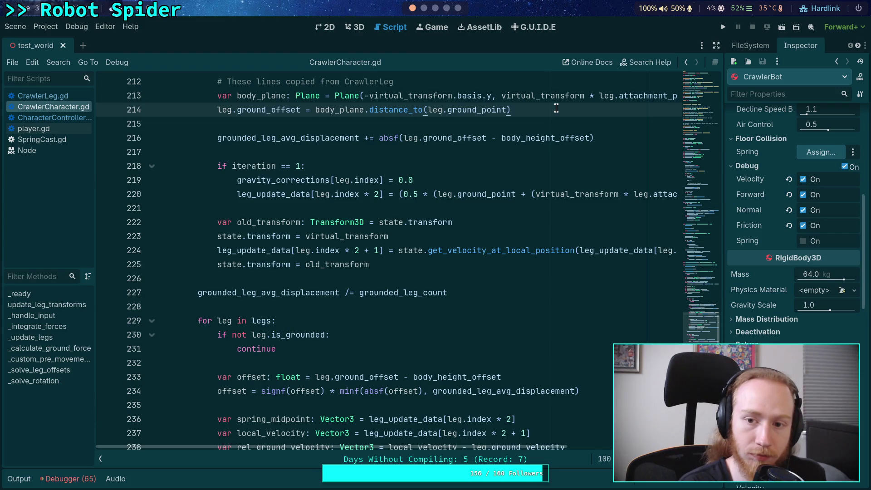
type("-m")
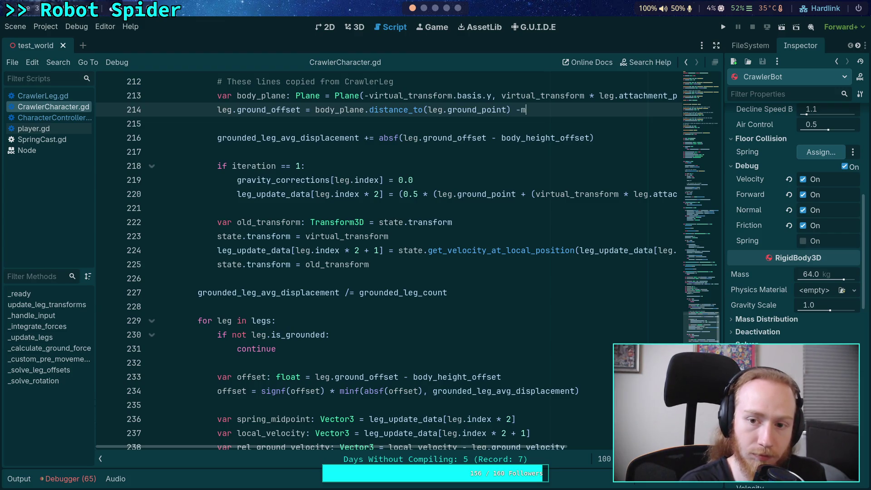
key("BackSpace")
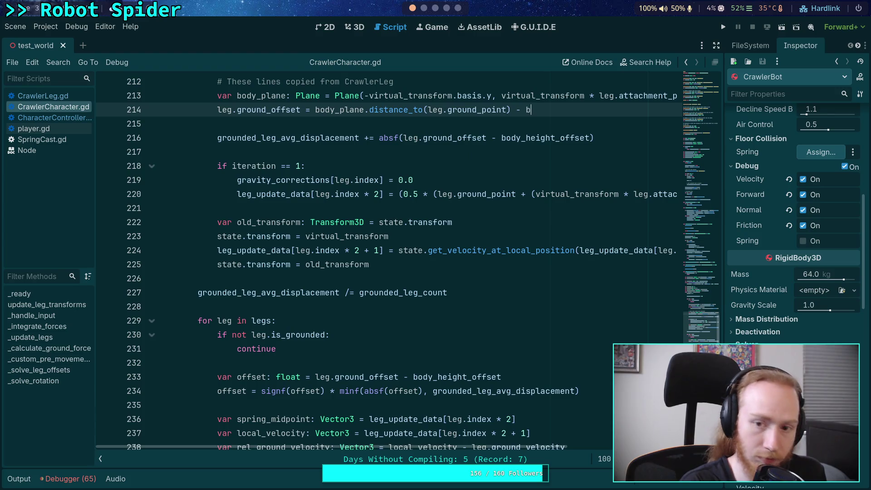
key("Return")
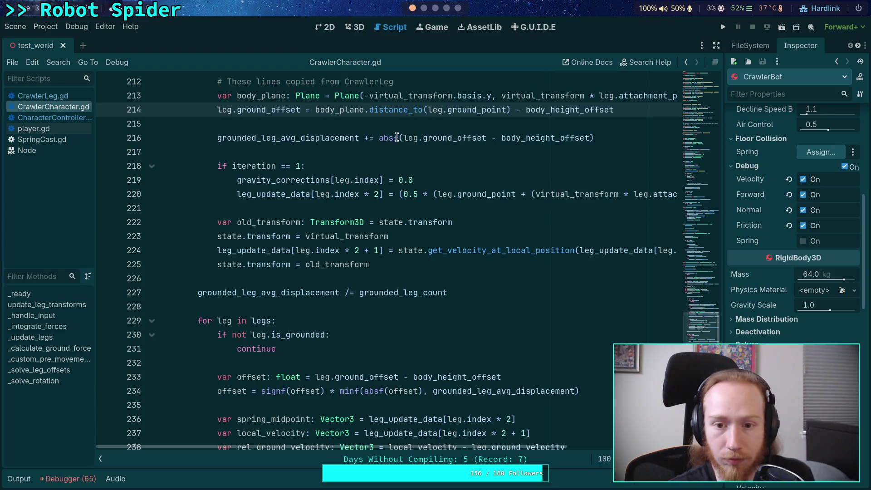
- Remove '- body_height_offset' from lines 216 and 233, save, and run the project
left_click_drag(490, 139, 590, 138)
key("BackSpace")
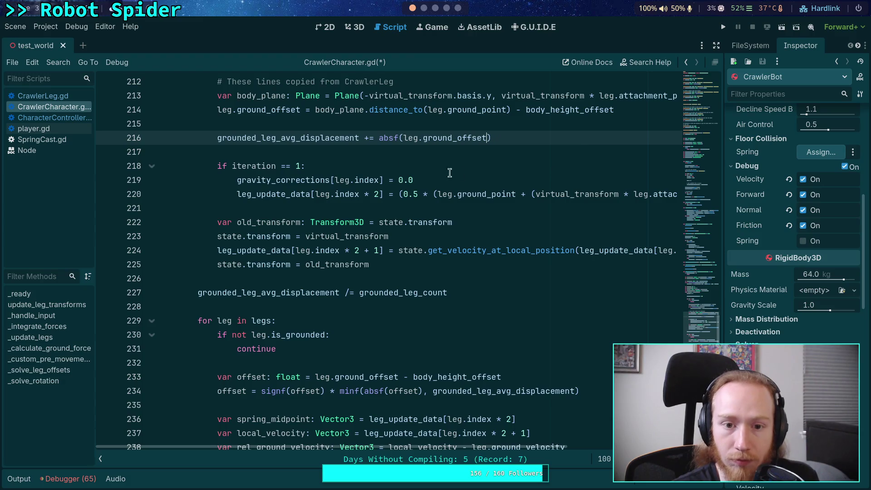
double_click(256, 110)
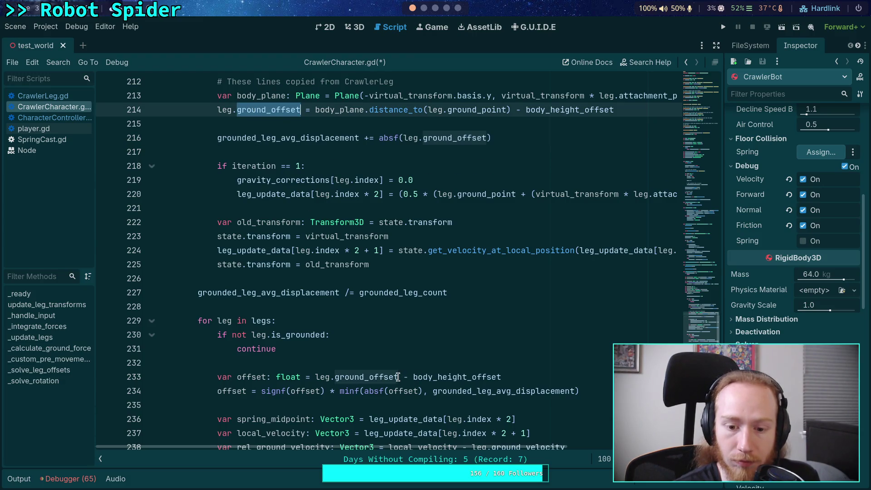
left_click_drag(398, 378, 507, 372)
key("BackSpace")
double_click(251, 376)
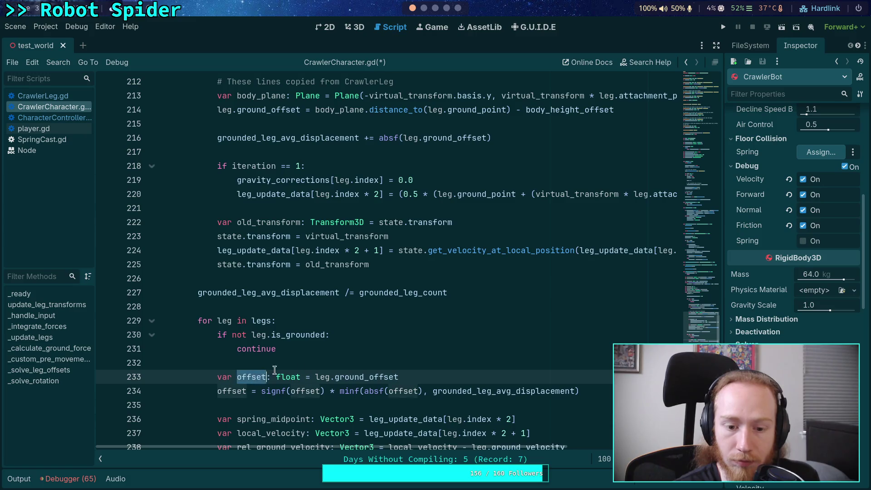
scroll(472, 361, "down", 7)
scroll(465, 356, "up", 7)
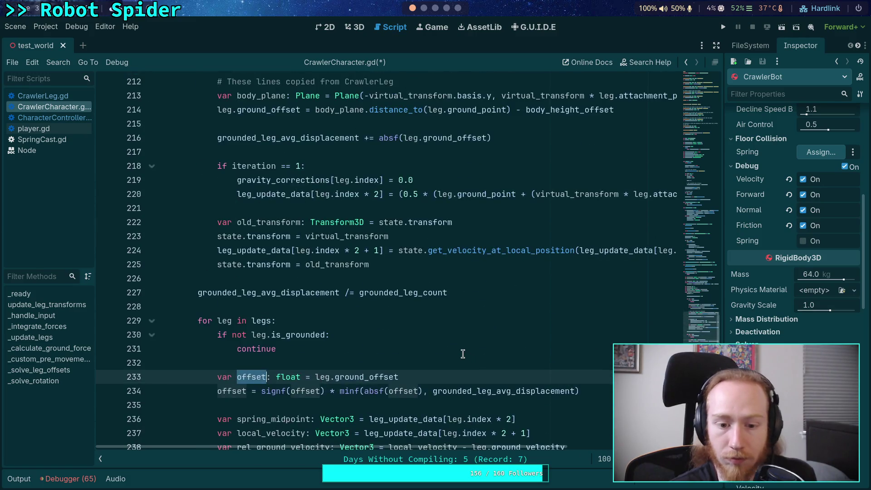
scroll(468, 354, "up", 1)
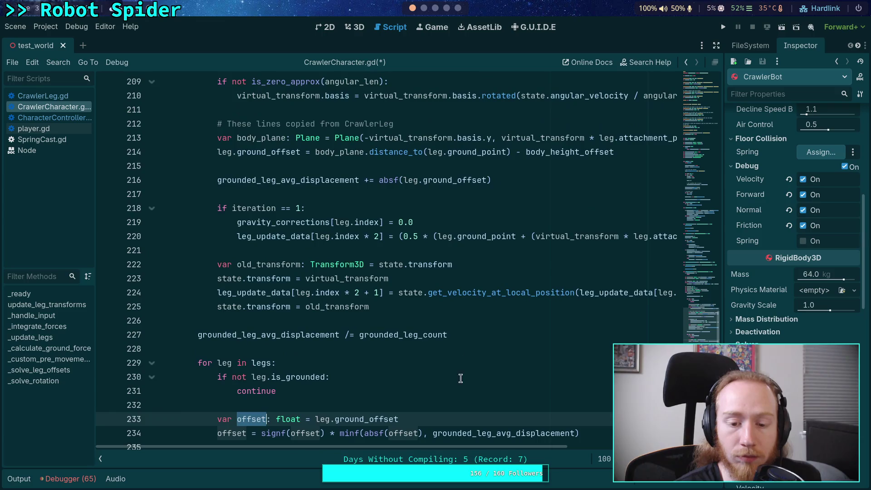
key("ctrl+s")
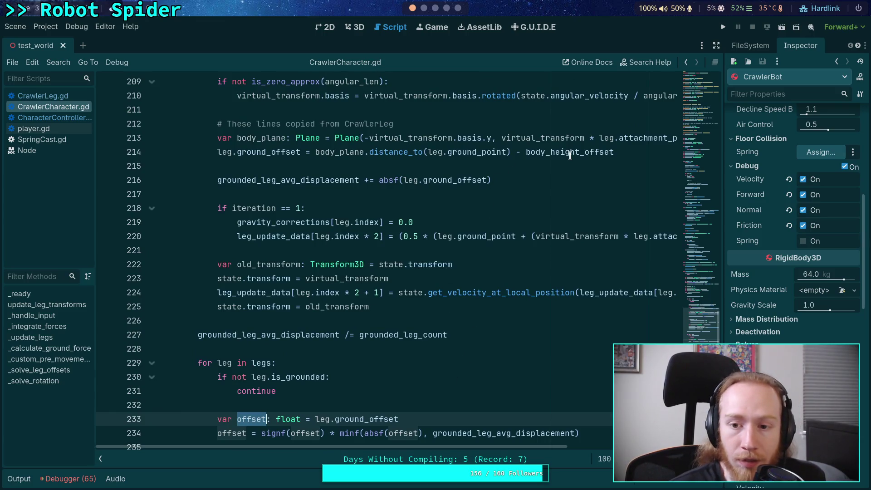
double_click(570, 153)
left_click(723, 26)
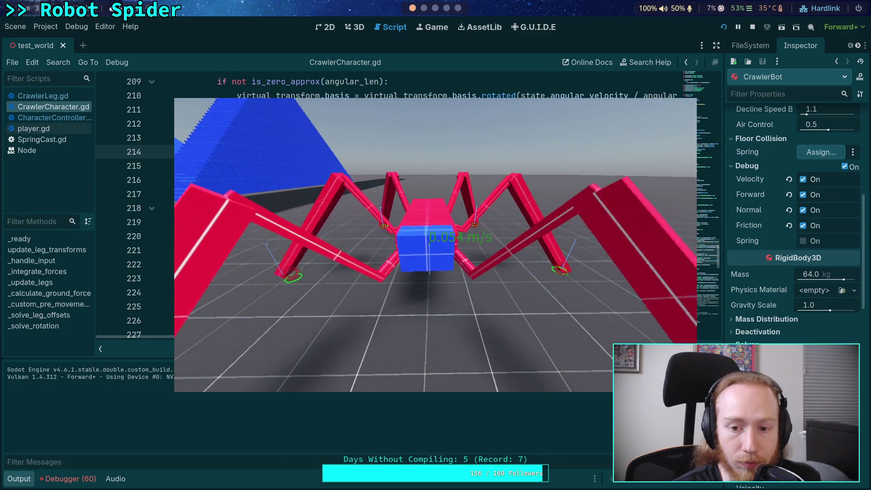
- Walk the spider forward with W, turn it left with A, then stop the game
key("w")
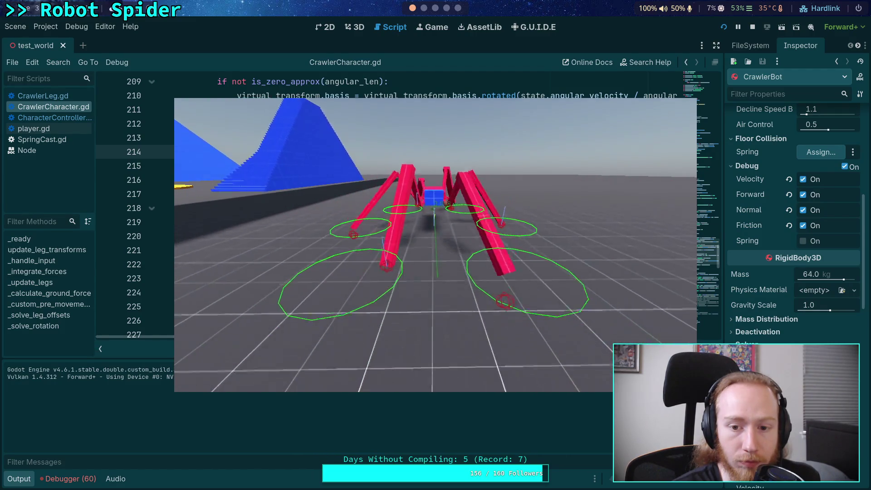
key("a")
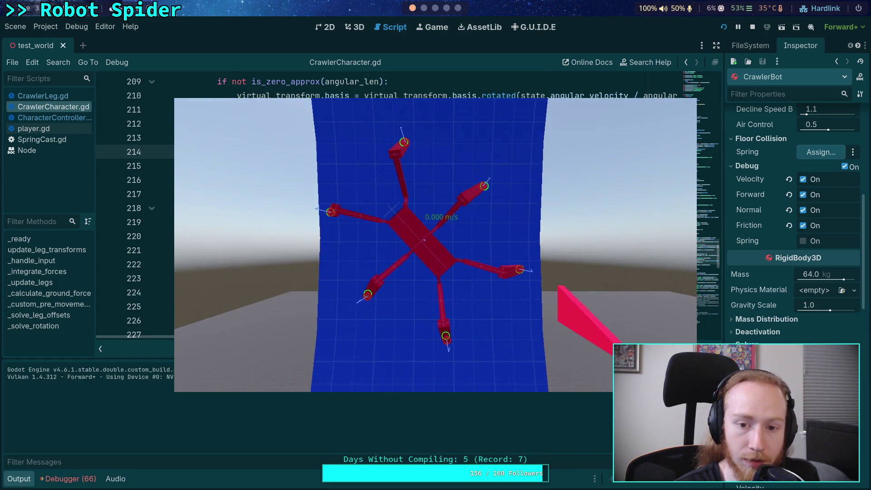
left_click(754, 28)
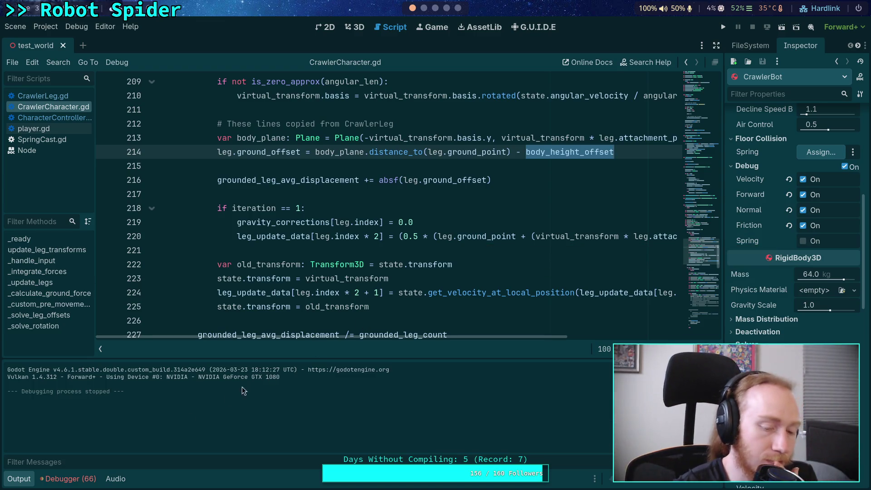
- Hide the output log, review the code around lines 226–228, then open CharacterController.gd
left_click(18, 481)
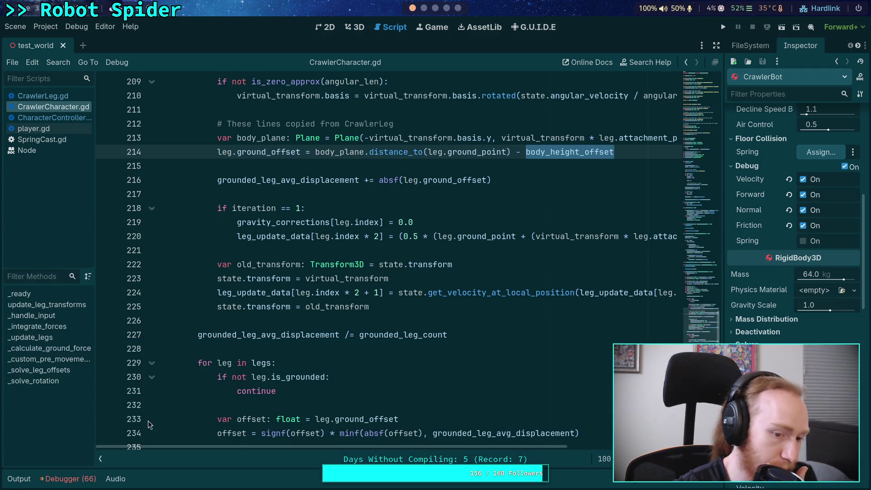
left_click(216, 350)
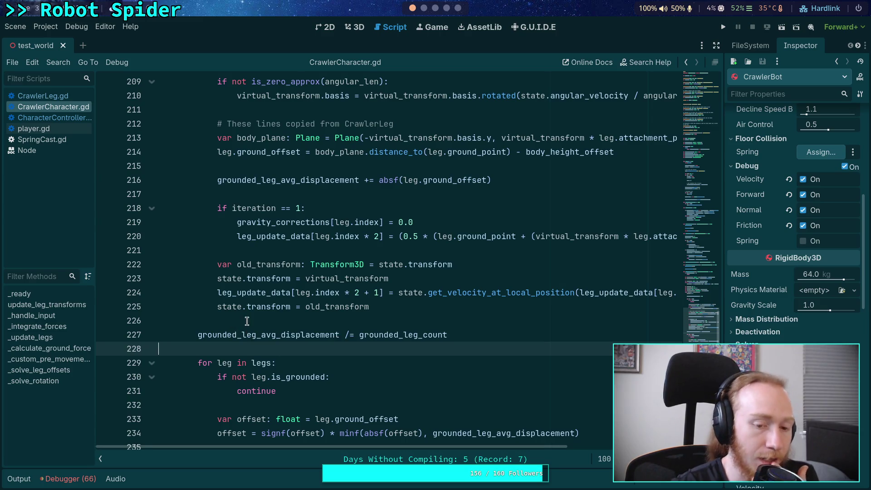
left_click(247, 321)
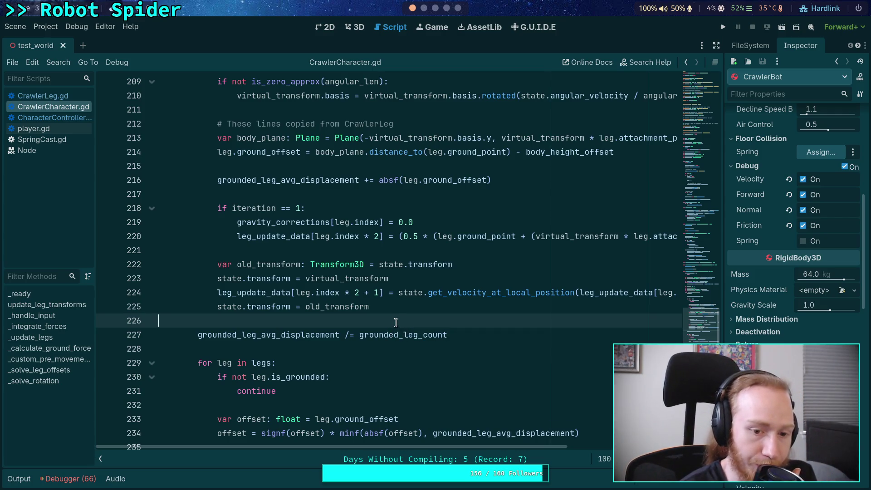
scroll(396, 322, "down", 10)
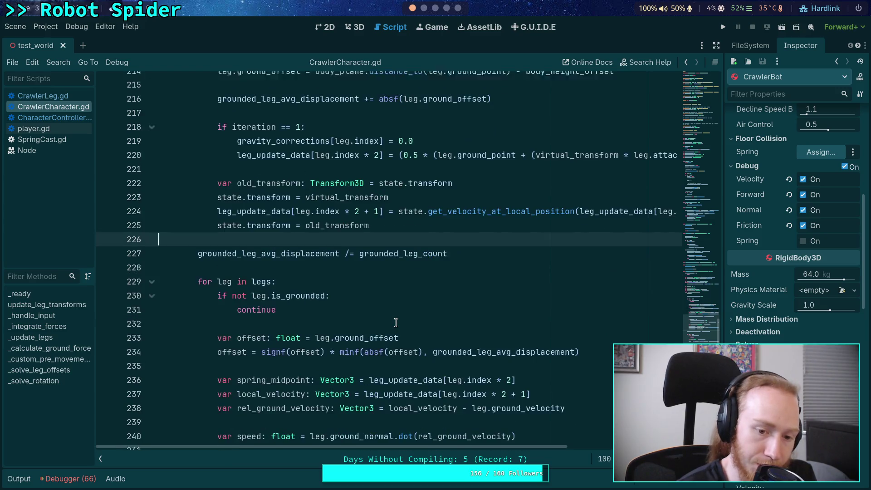
scroll(396, 322, "down", 4)
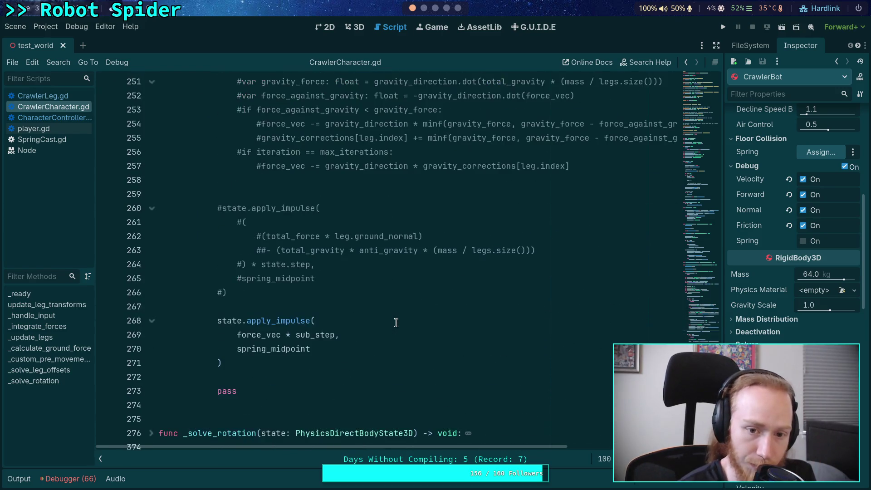
scroll(395, 322, "up", 12)
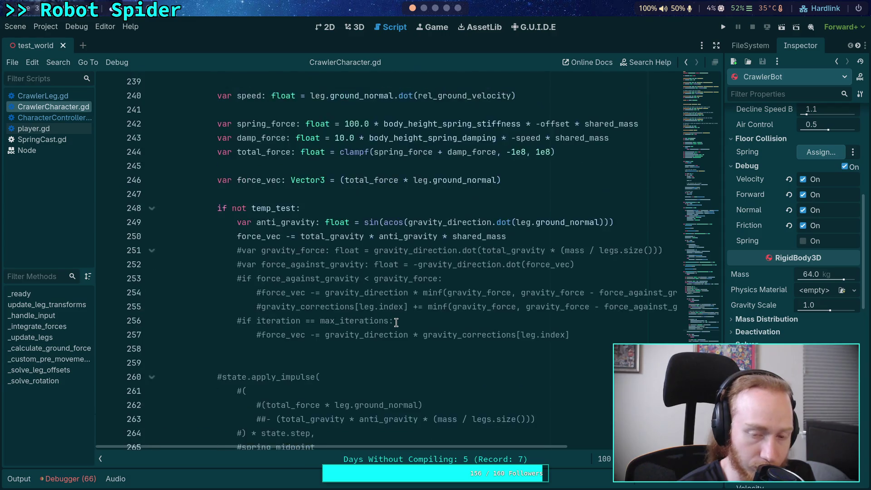
scroll(396, 322, "up", 13)
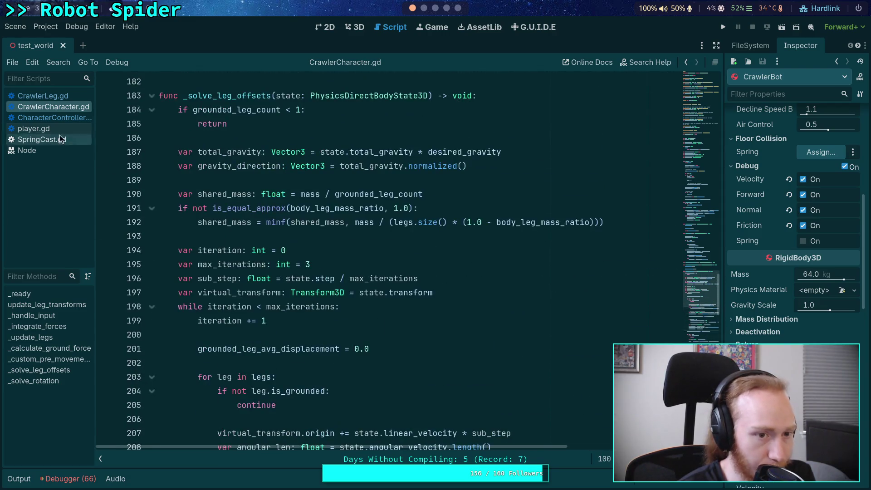
left_click(53, 118)
double_click(278, 308)
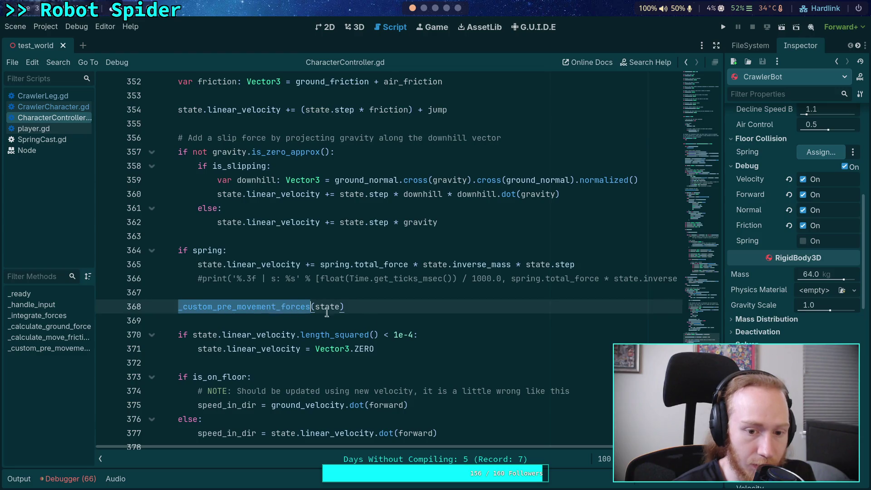
scroll(447, 336, "down", 1)
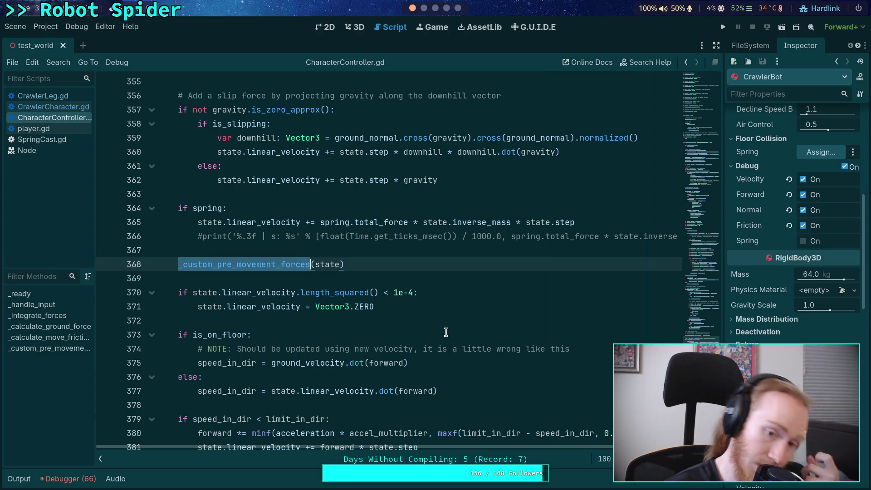
scroll(311, 316, "down", 2)
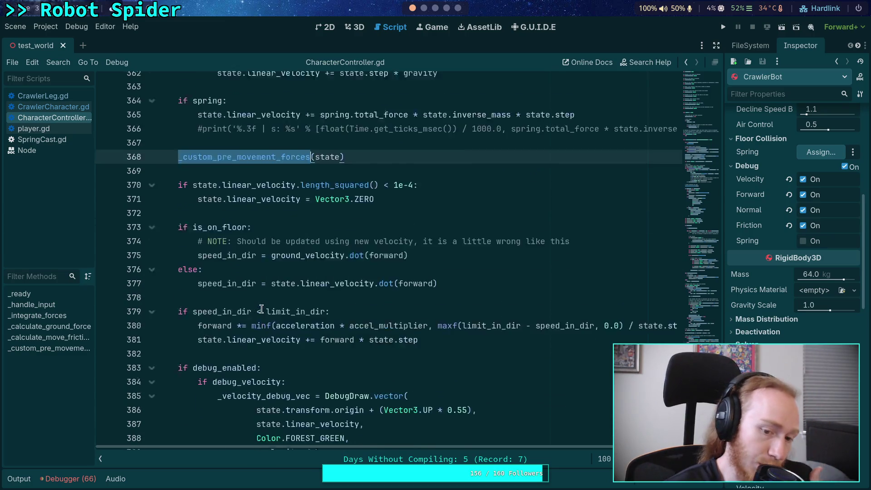
scroll(262, 308, "down", 2)
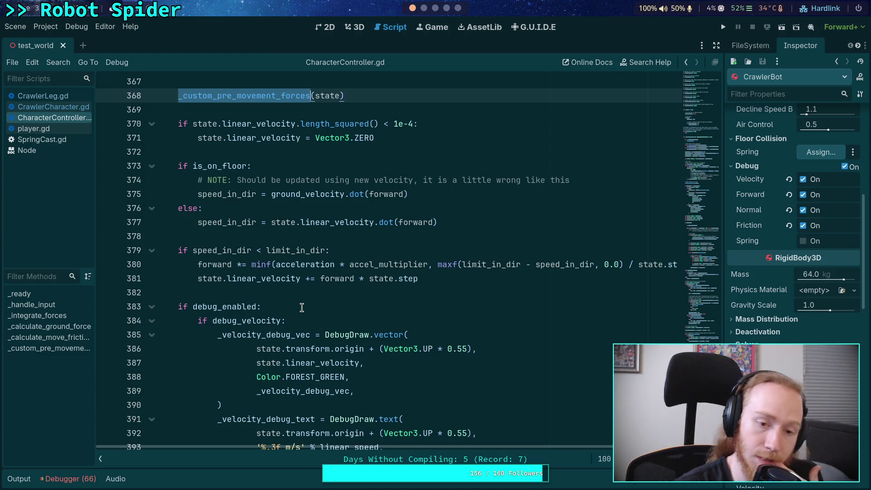
scroll(272, 272, "up", 7)
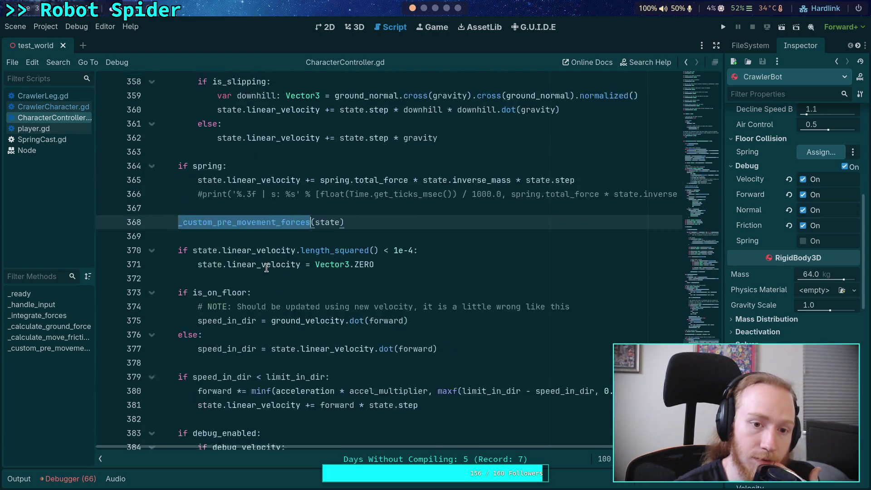
scroll(258, 261, "up", 6)
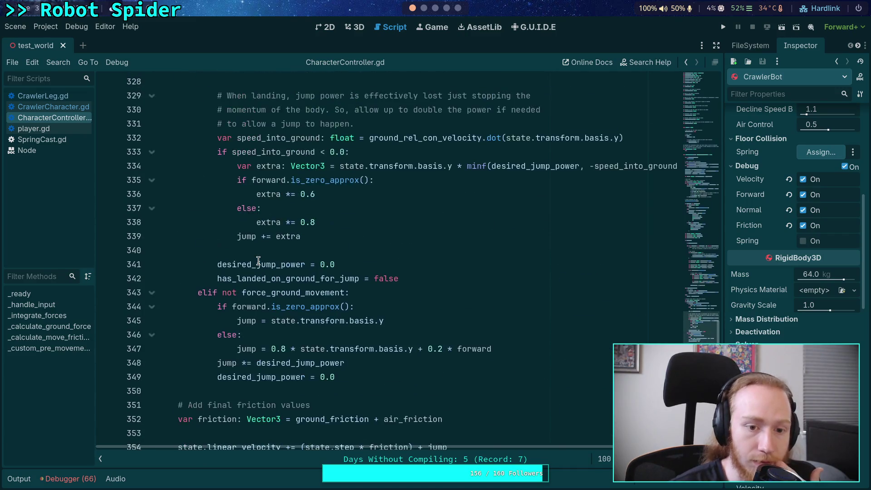
scroll(258, 261, "up", 6)
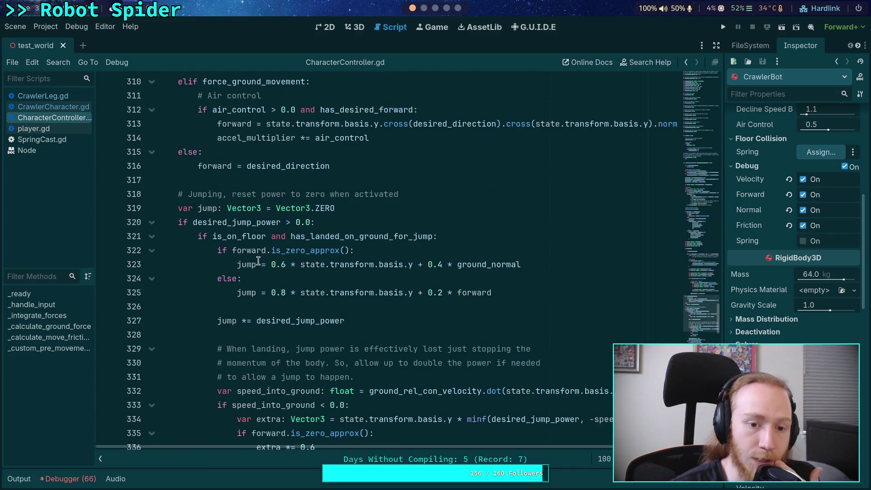
scroll(258, 261, "up", 6)
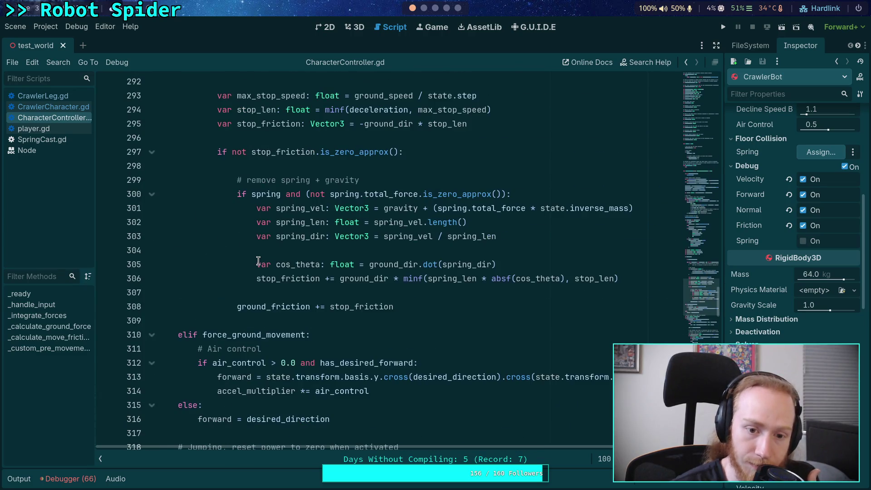
double_click(270, 308)
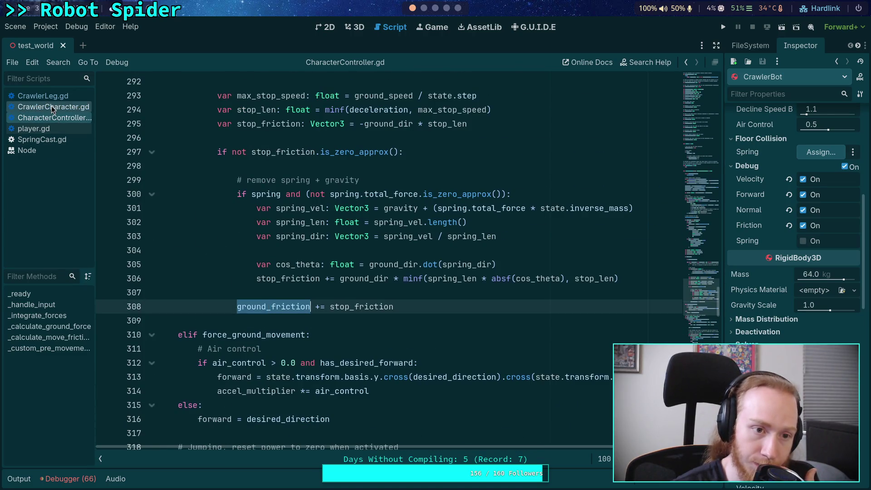
left_click(50, 108)
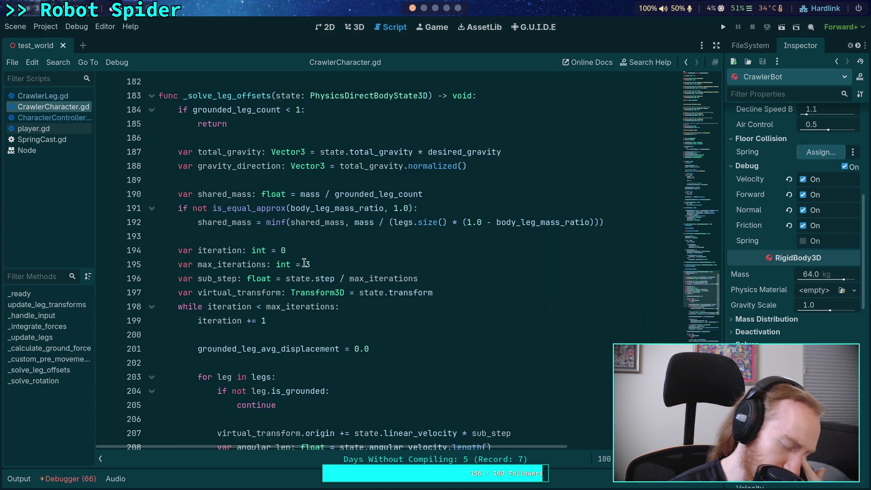
scroll(313, 231, "down", 20)
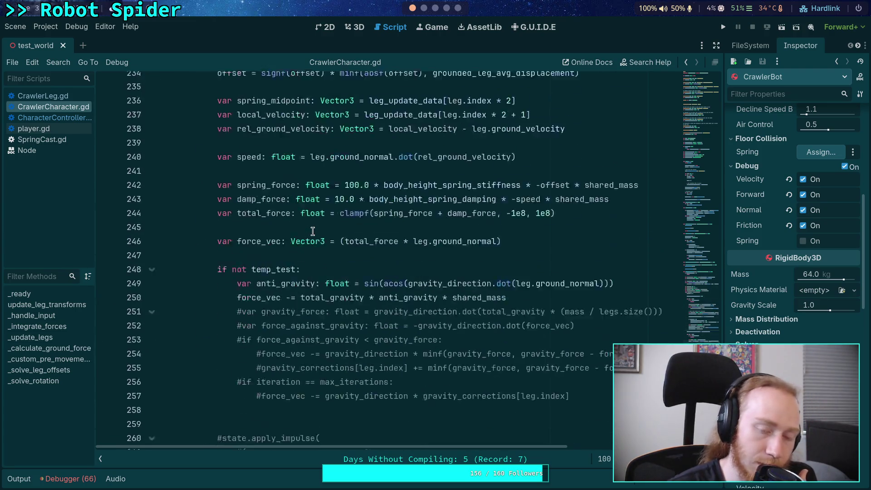
scroll(277, 241, "up", 20)
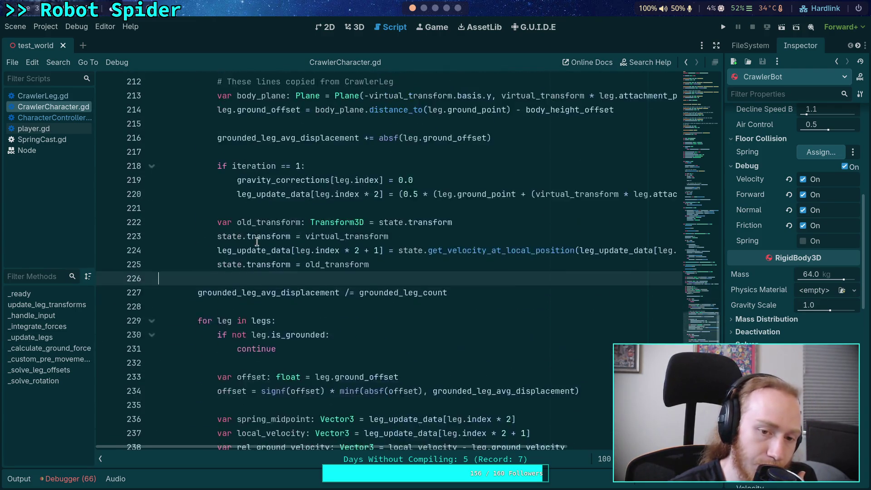
scroll(257, 242, "up", 5)
scroll(204, 272, "down", 1)
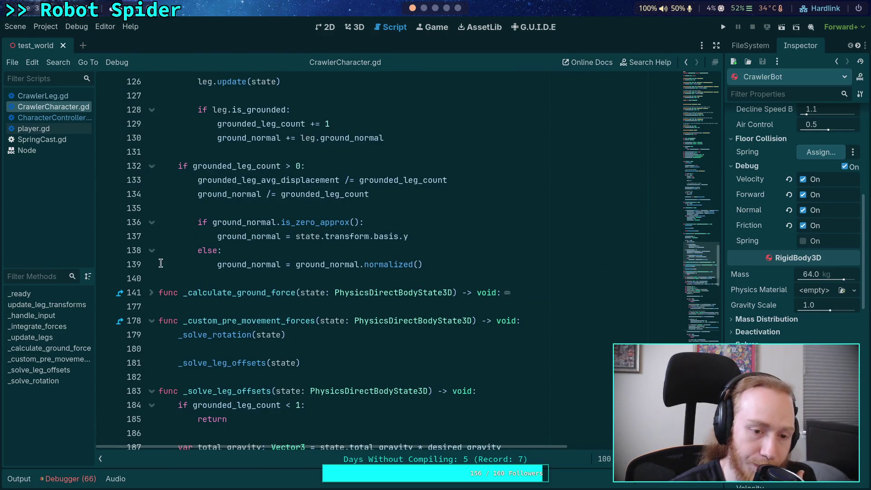
left_click(151, 295)
scroll(245, 338, "down", 1)
scroll(245, 338, "down", 5)
double_click(229, 292)
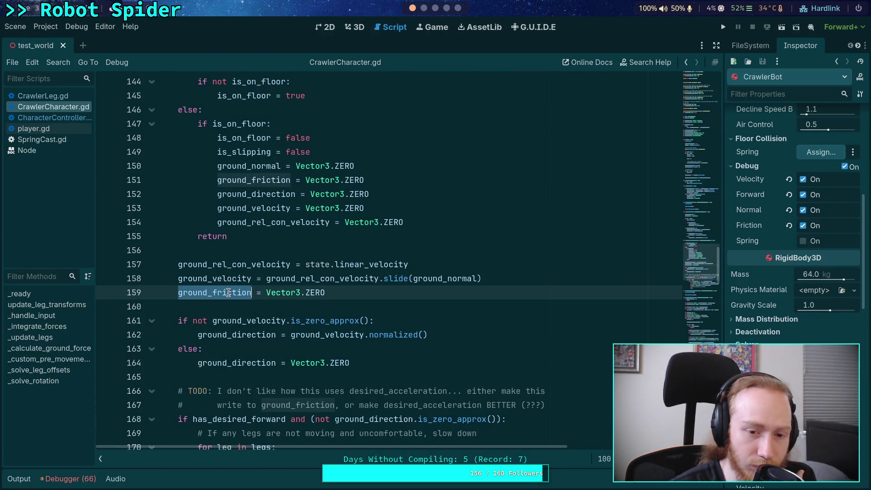
scroll(372, 291, "down", 5)
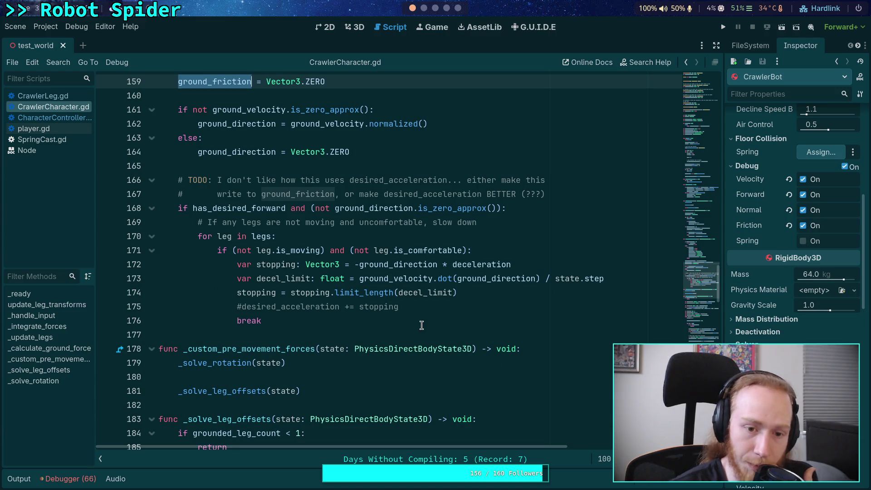
scroll(421, 324, "up", 2)
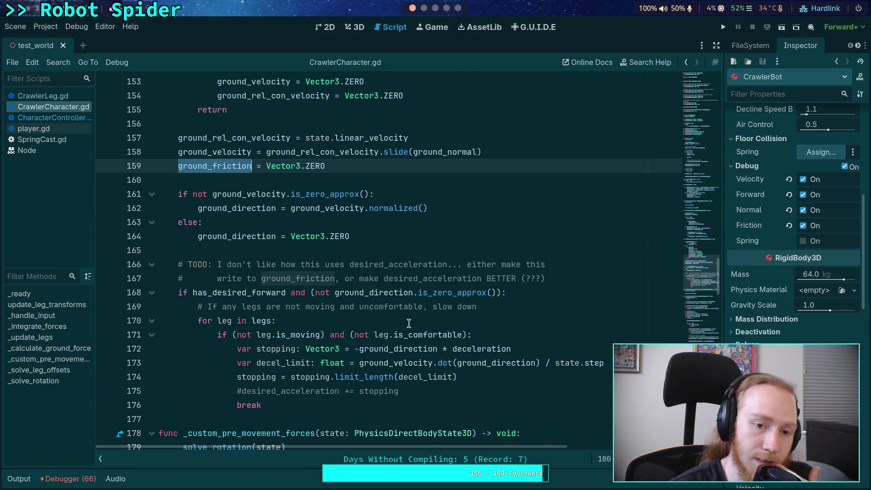
scroll(409, 323, "up", 3)
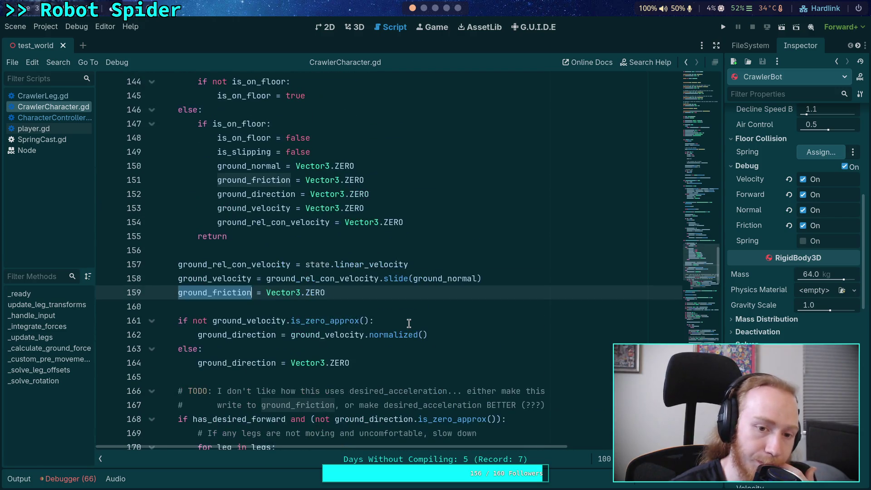
scroll(408, 323, "up", 3)
scroll(409, 322, "down", 2)
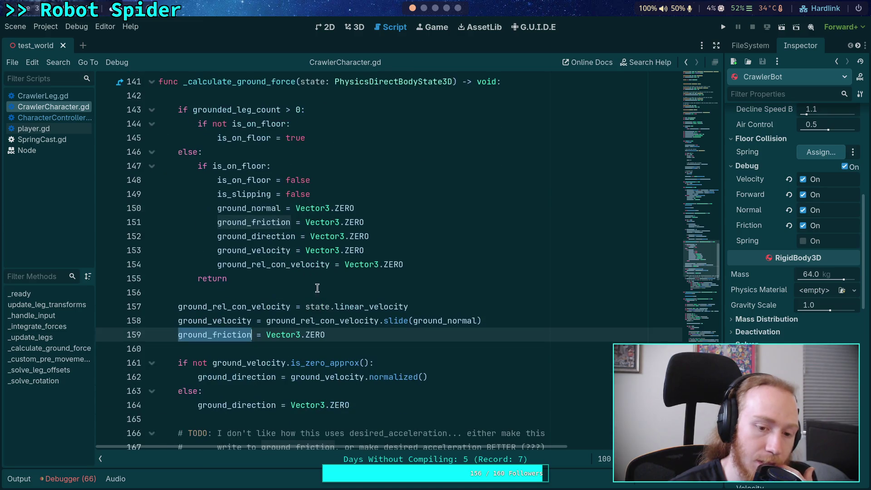
left_click(63, 117)
scroll(296, 237, "up", 2)
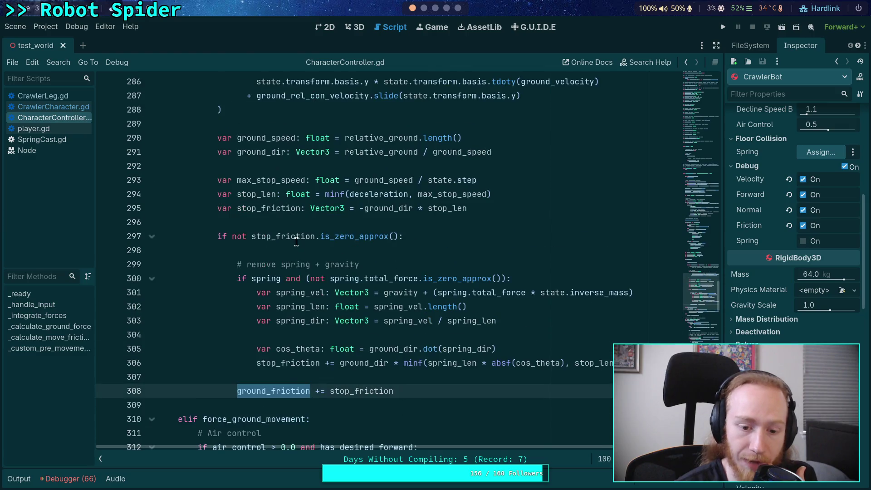
scroll(310, 271, "up", 5)
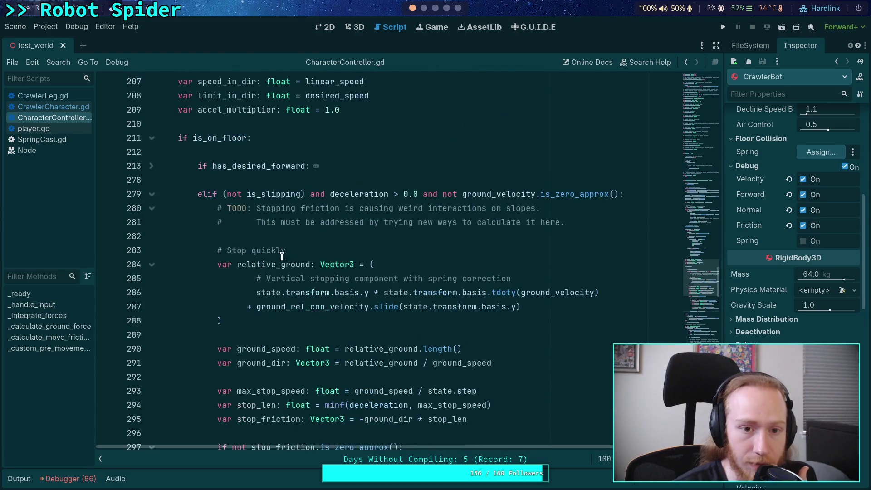
left_click(151, 166)
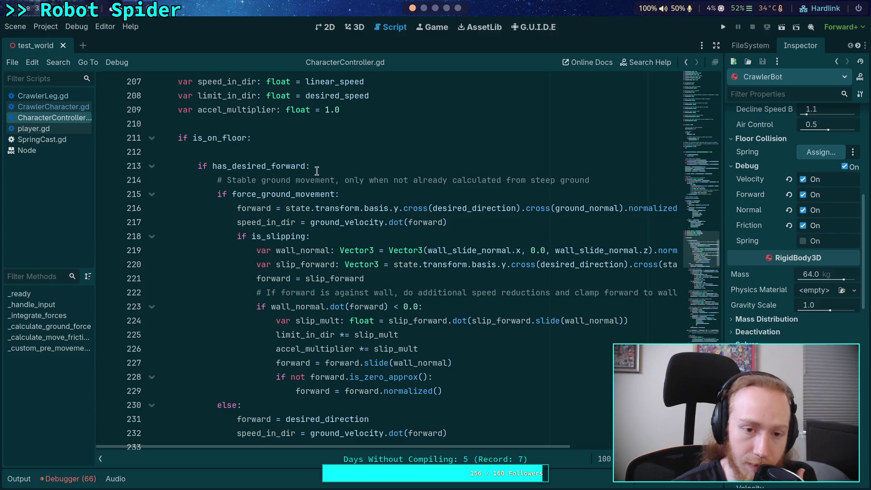
scroll(310, 214, "down", 9)
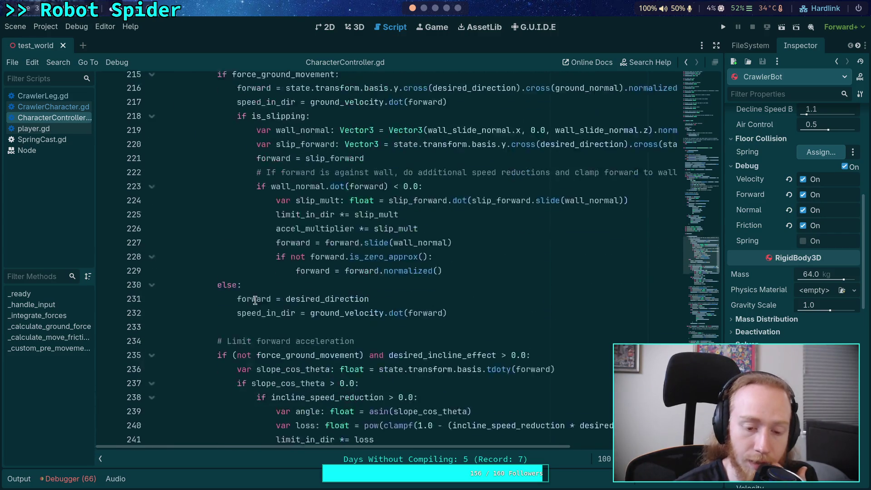
scroll(317, 222, "down", 3)
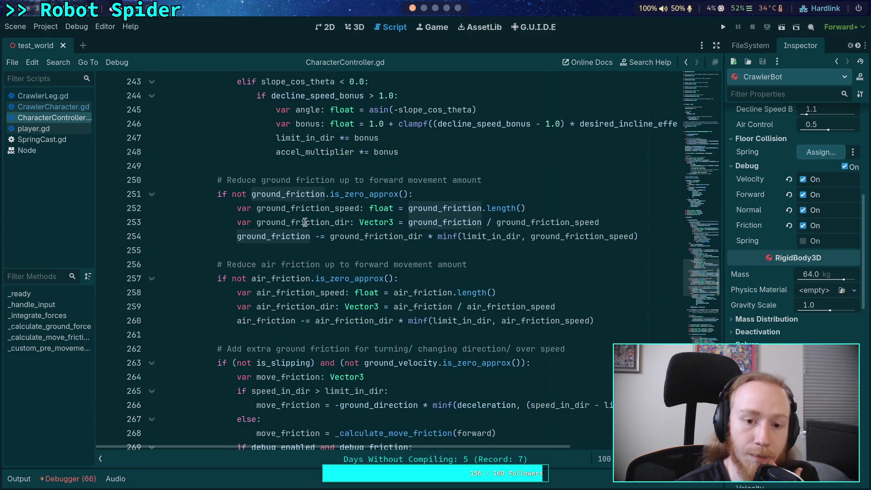
double_click(289, 194)
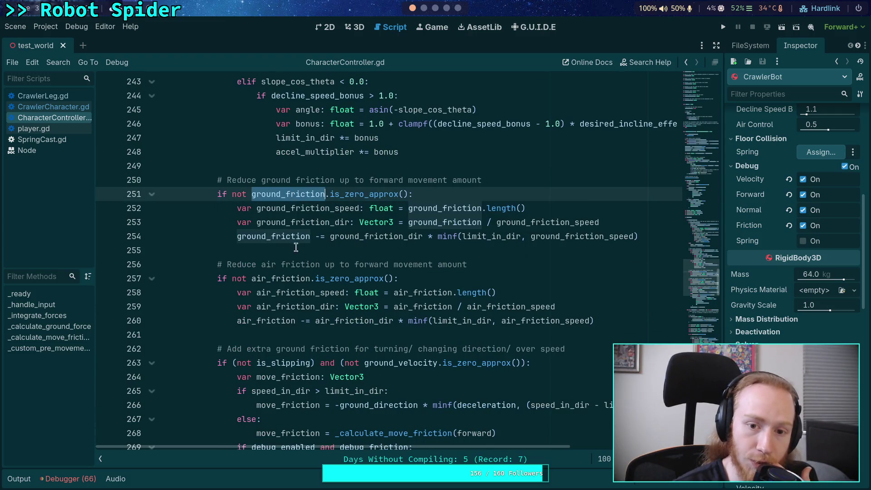
mouse_move(354, 277)
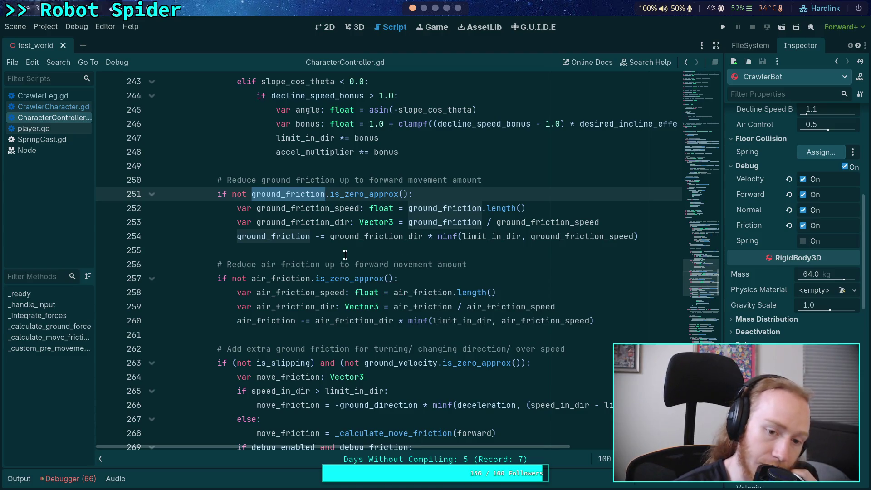
left_click(36, 111)
scroll(330, 237, "down", 4)
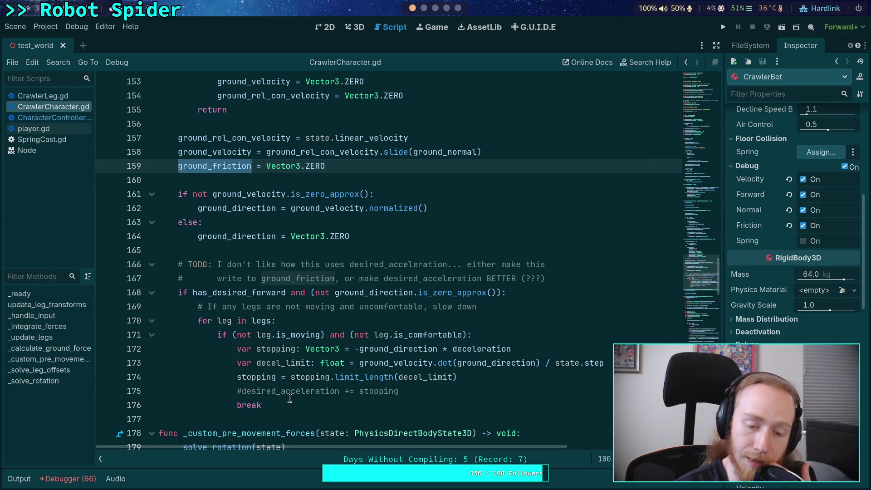
- Delete lines 166–176, the TODO comment and has_desired_forward leg slow-down loop
mouse_move(277, 404)
left_mouse_down()
mouse_move(168, 329)
mouse_move(148, 292)
mouse_move(148, 264)
left_mouse_up()
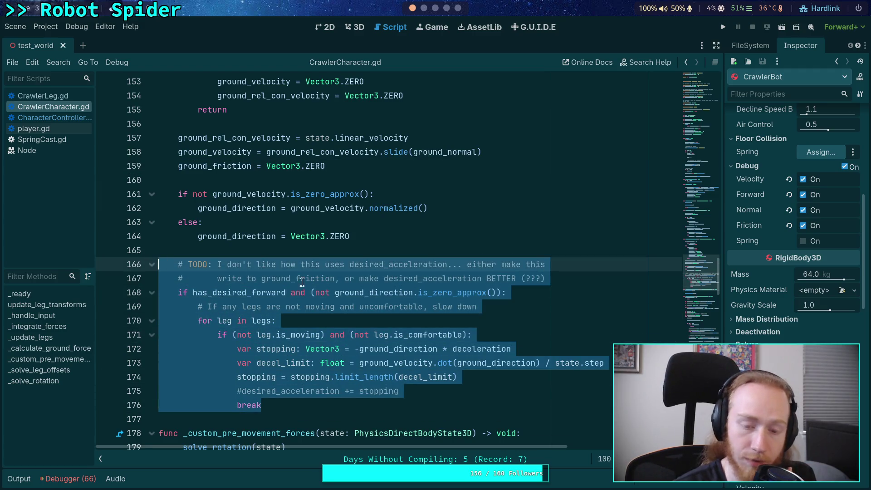
key("BackSpace")
key("BackSpace")
key("BackSpace")
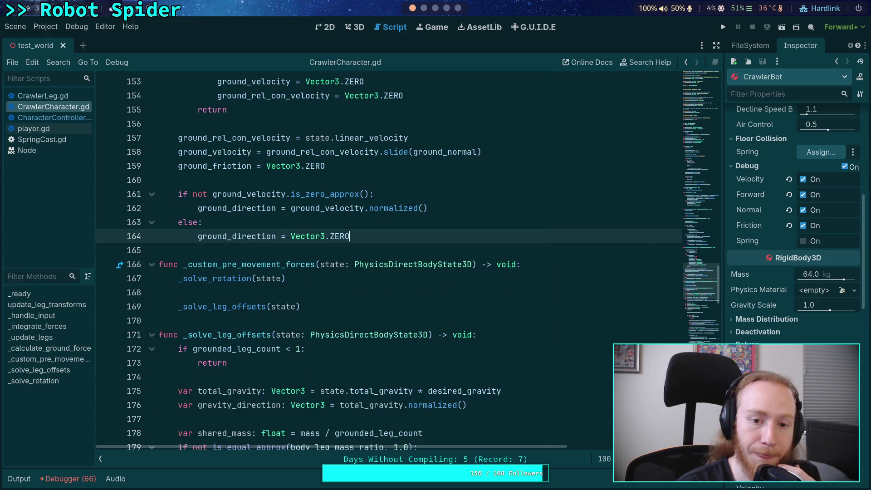
key("Return")
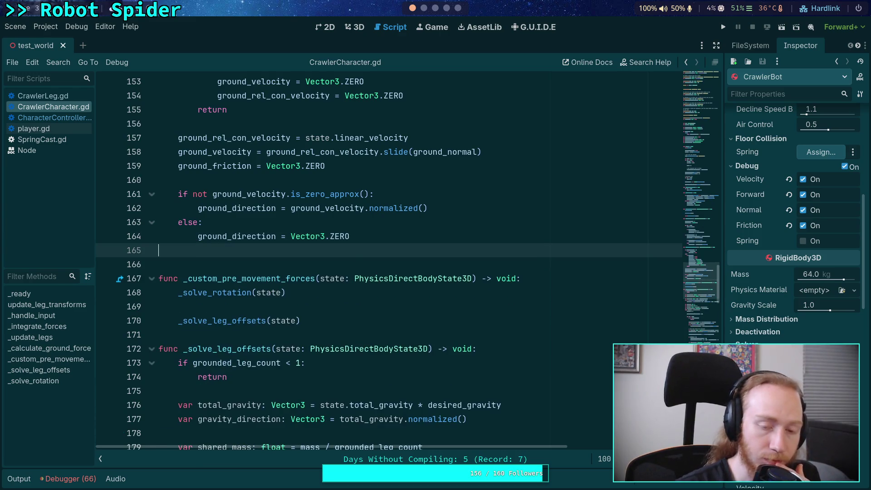
scroll(360, 273, "up", 2)
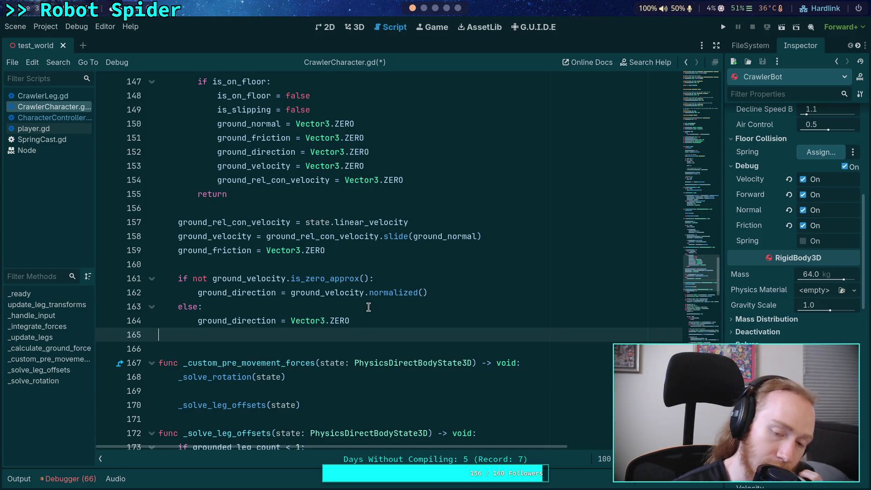
left_click(394, 316)
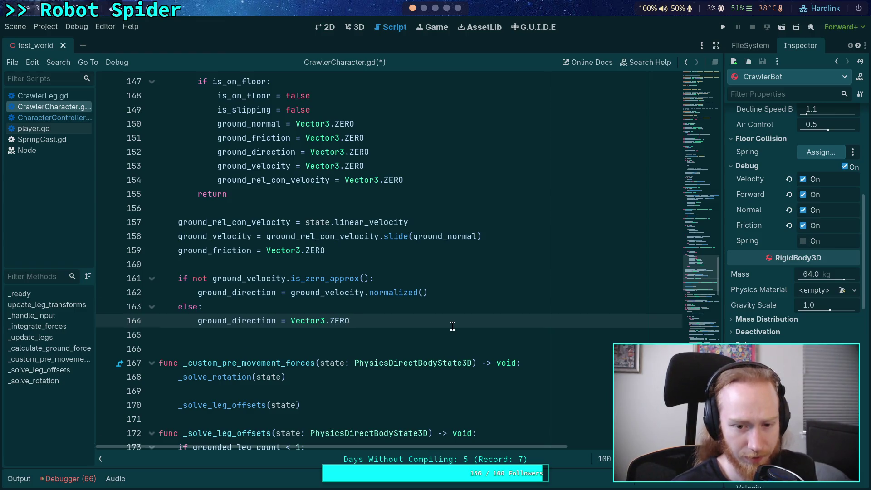
key("Up")
key("Up")
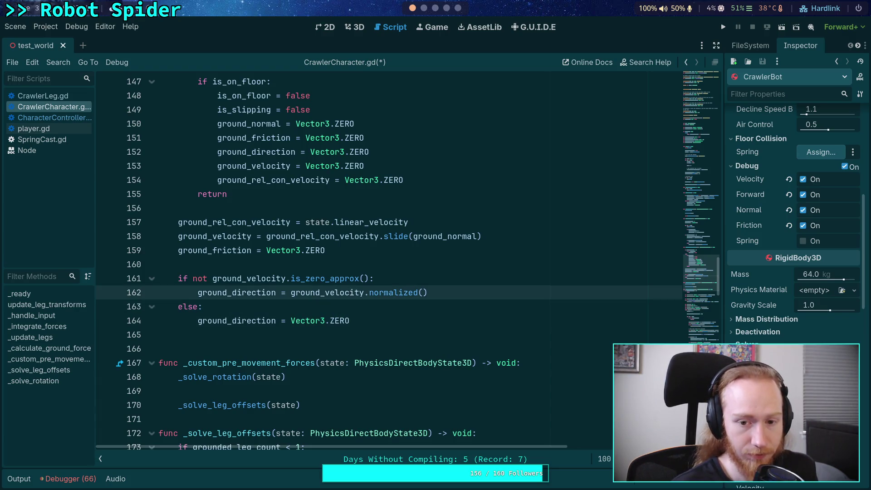
- Insert 'ground_friction = -ground_velocity' after line 162, save the script, and run the game
scroll(243, 335, "up", 2)
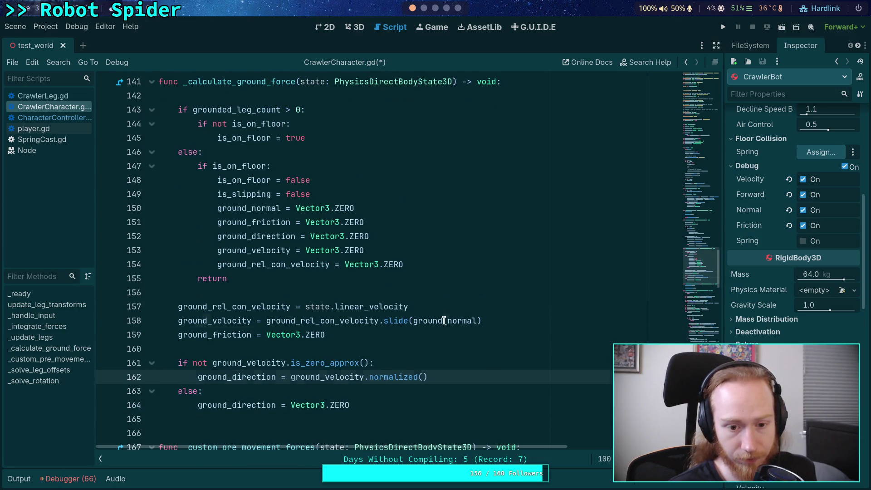
scroll(319, 312, "up", 6)
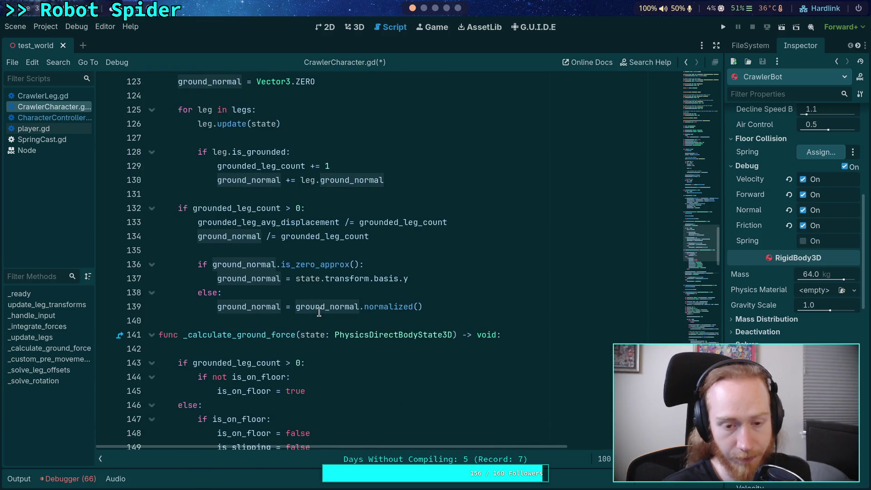
scroll(318, 312, "up", 2)
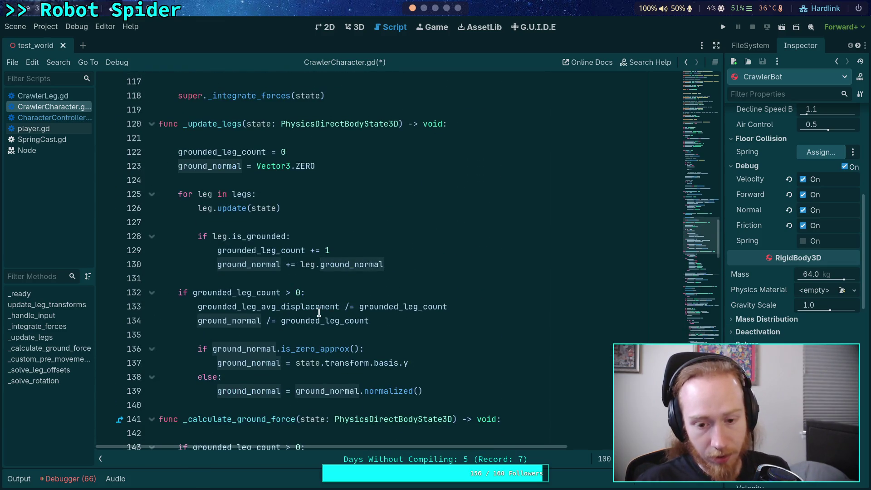
scroll(319, 312, "down", 7)
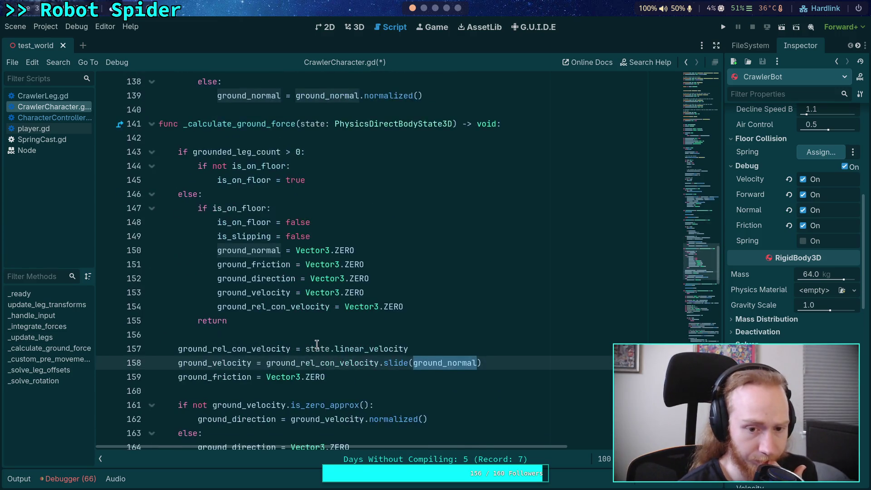
scroll(316, 343, "down", 2)
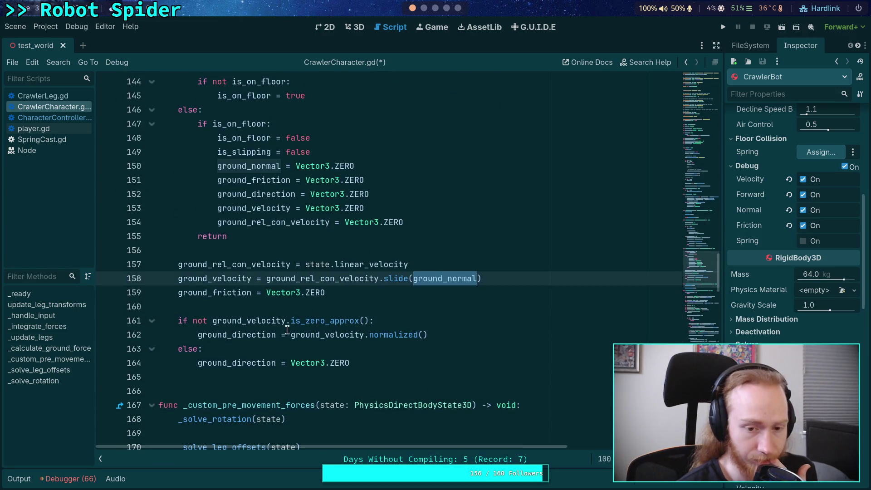
left_click(474, 334)
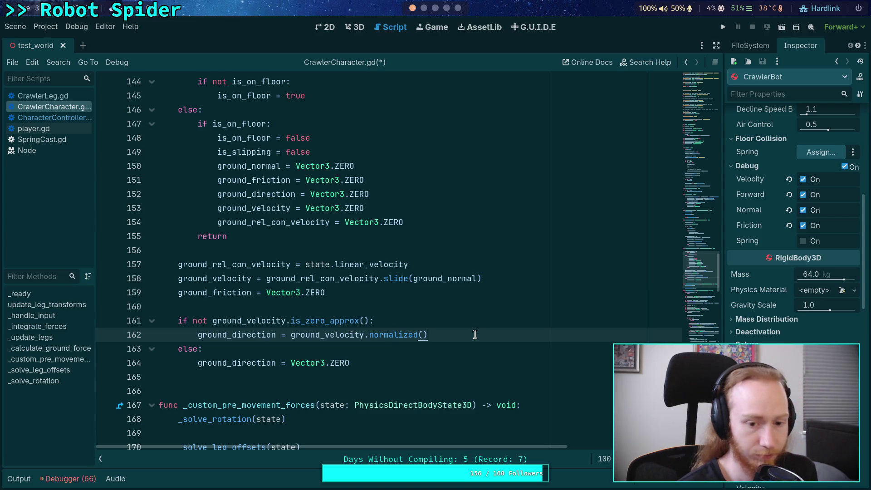
key("Return")
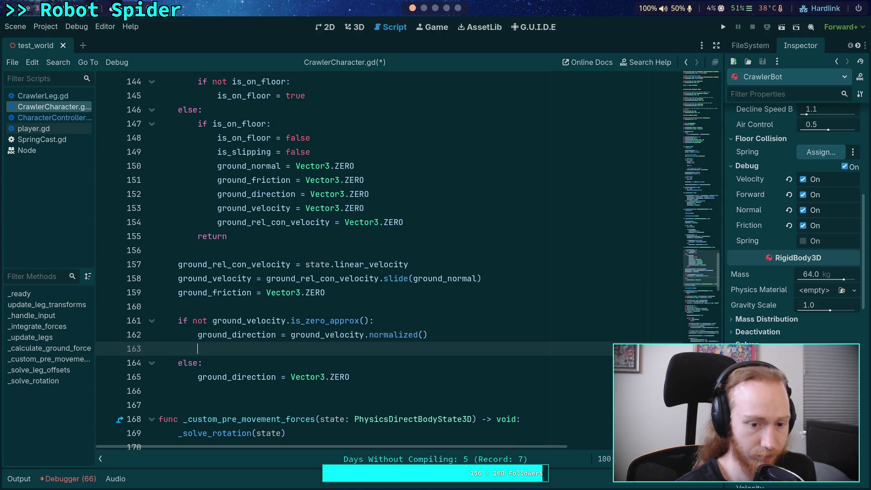
type("ground_")
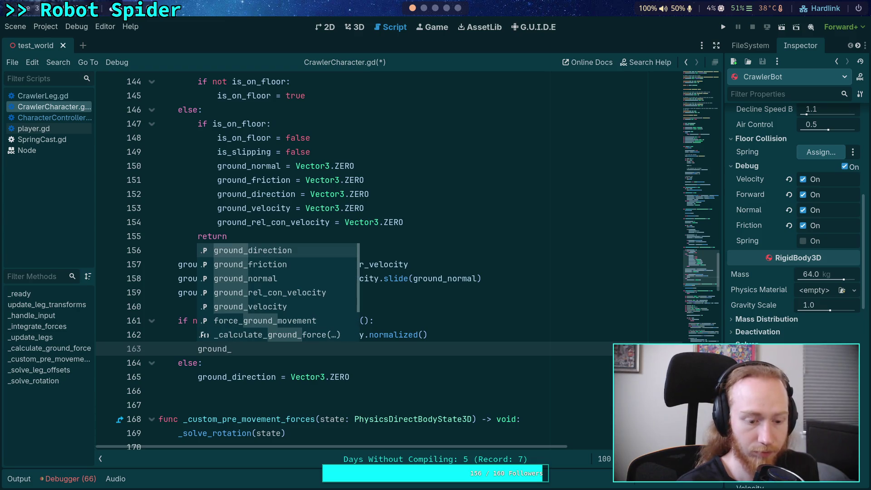
type("fr")
key("Return")
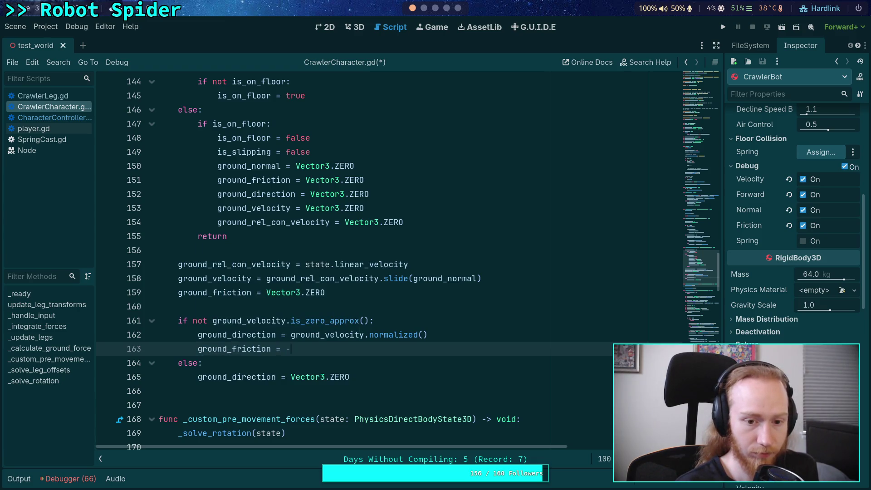
type("ground_ve")
key("Return")
key("ctrl+s")
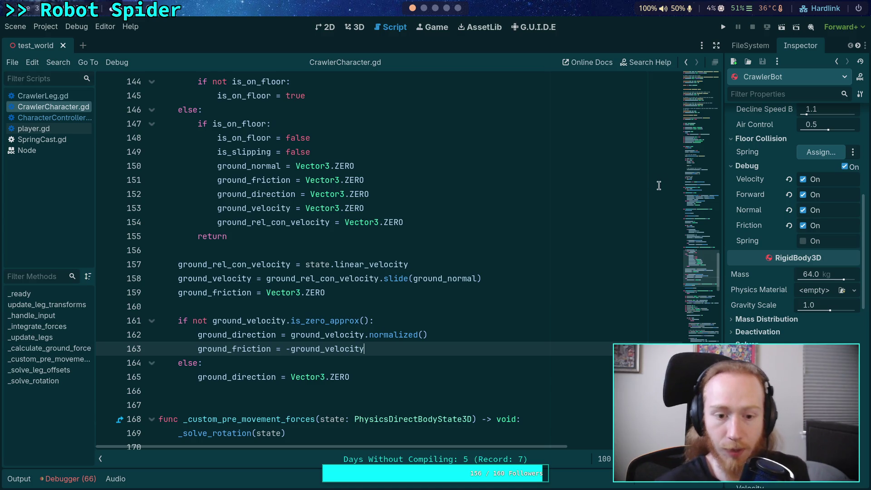
left_click(723, 27)
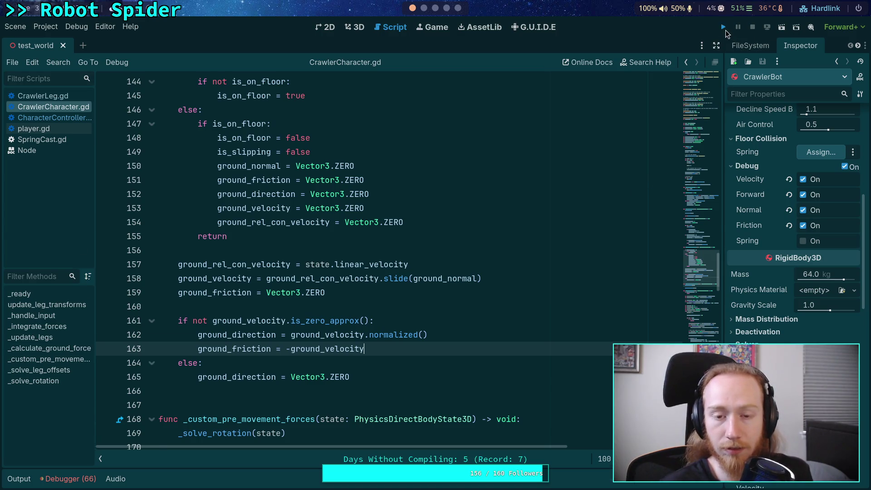
- Walk the spider up the blue ramp with W, then stop the game
key("w")
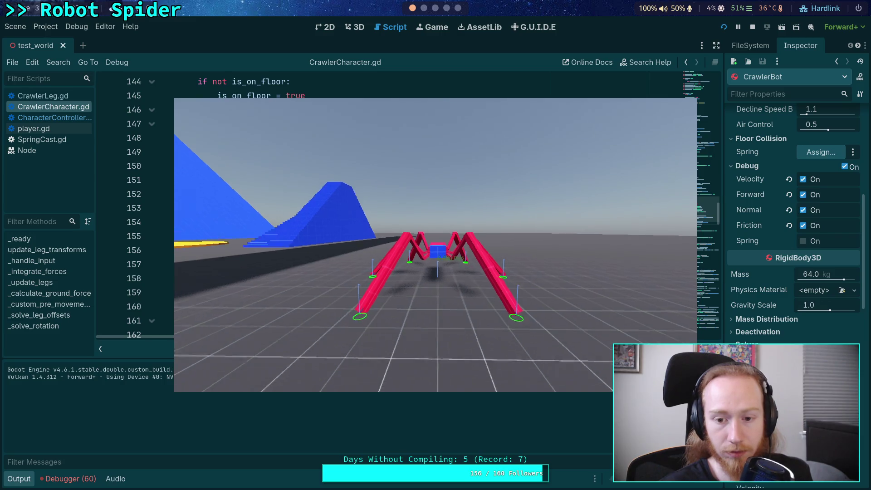
key("w")
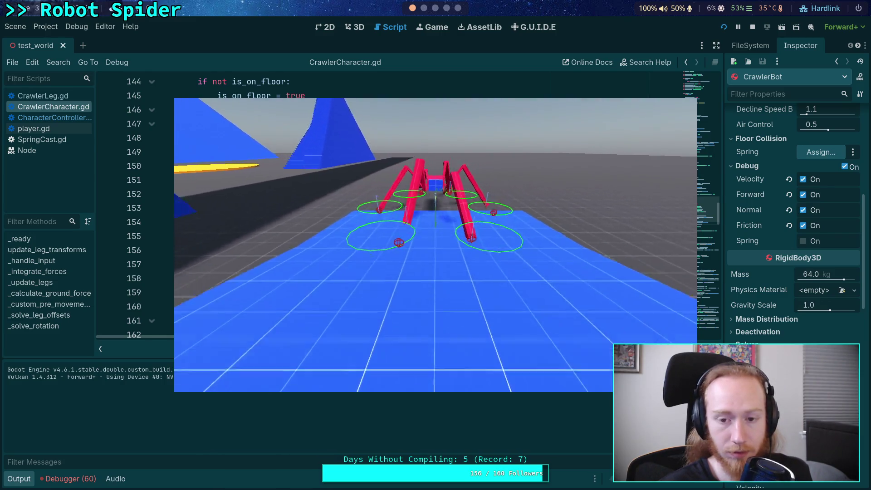
key("w")
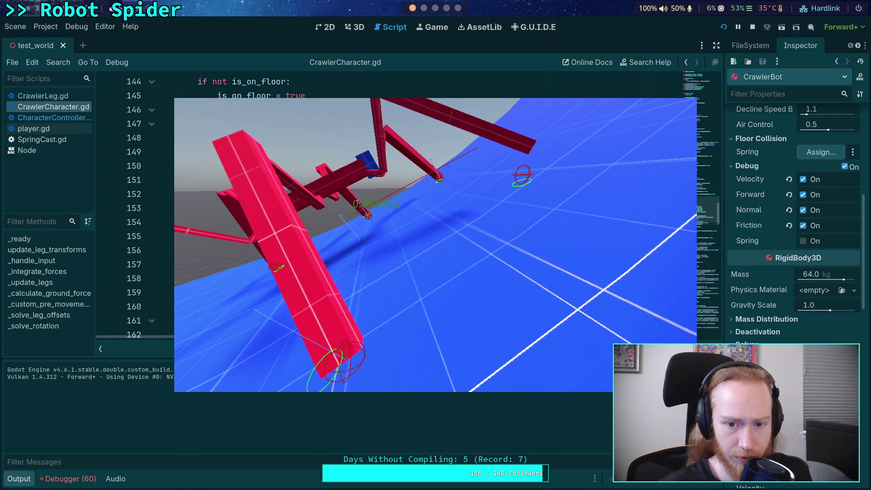
left_click(752, 26)
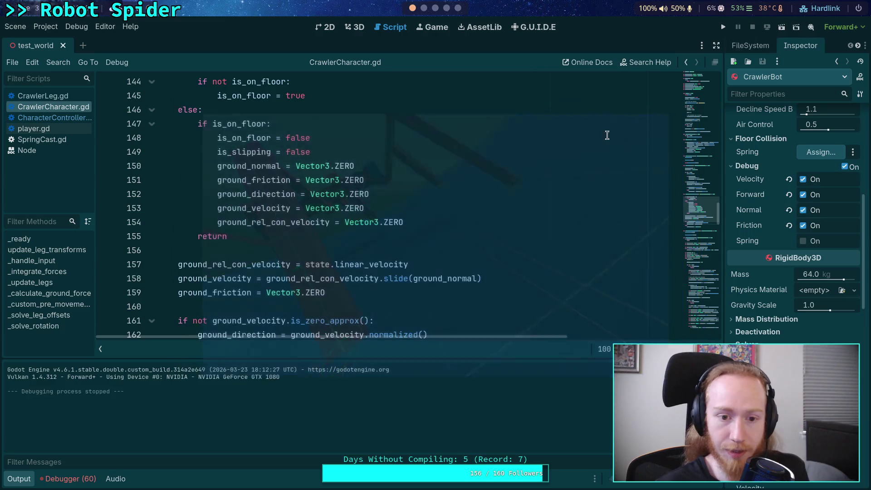
- Delete the 'ground_friction = -ground_velocity' line 163 and save CrawlerCharacter.gd
scroll(376, 268, "down", 3)
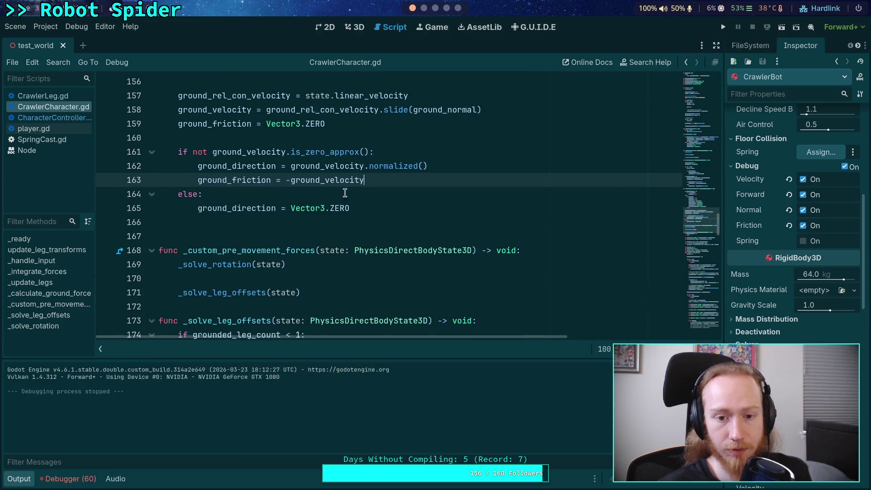
left_click_drag(389, 180, 106, 184)
key("BackSpace")
key("BackSpace")
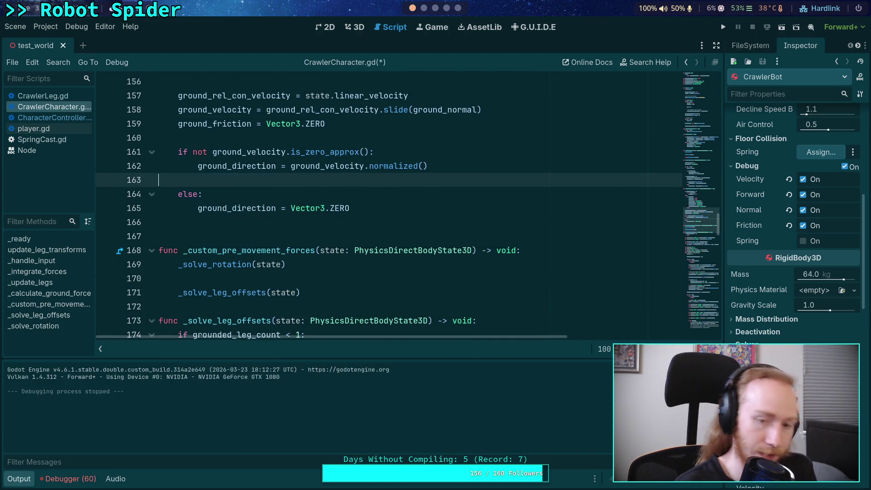
key("ctrl+s")
left_click(19, 478)
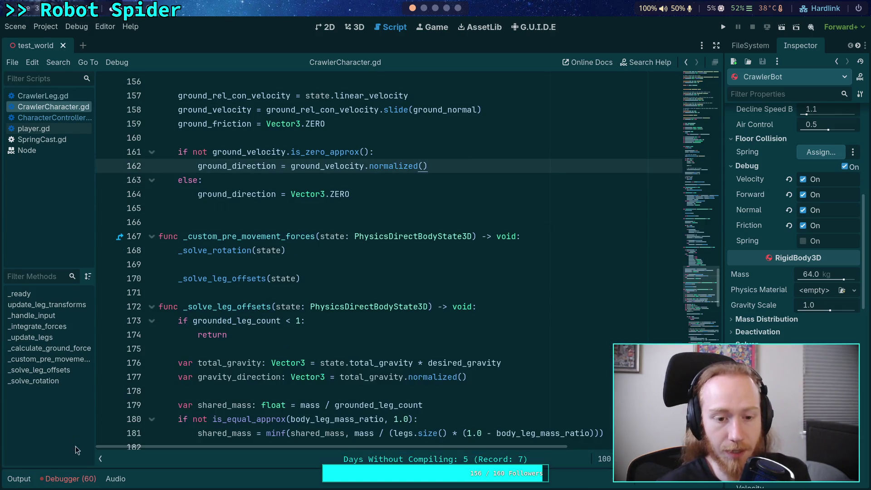
scroll(316, 226, "down", 10)
scroll(316, 225, "down", 9)
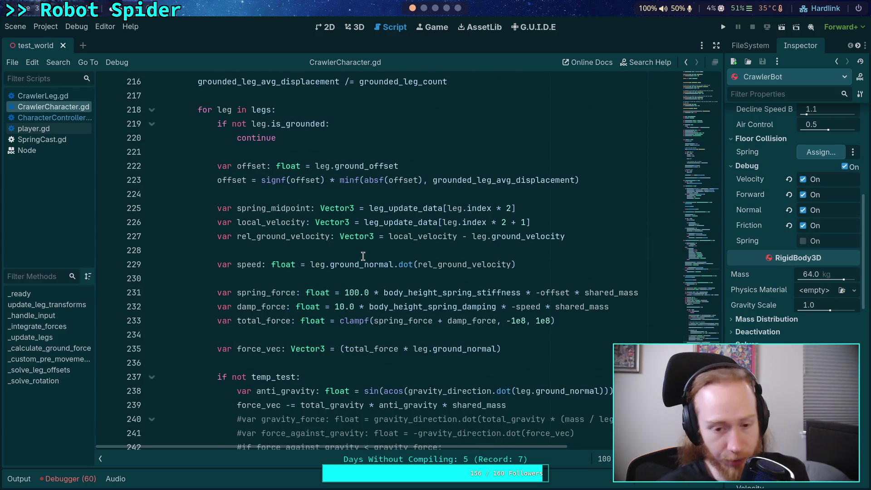
scroll(363, 257, "up", 13)
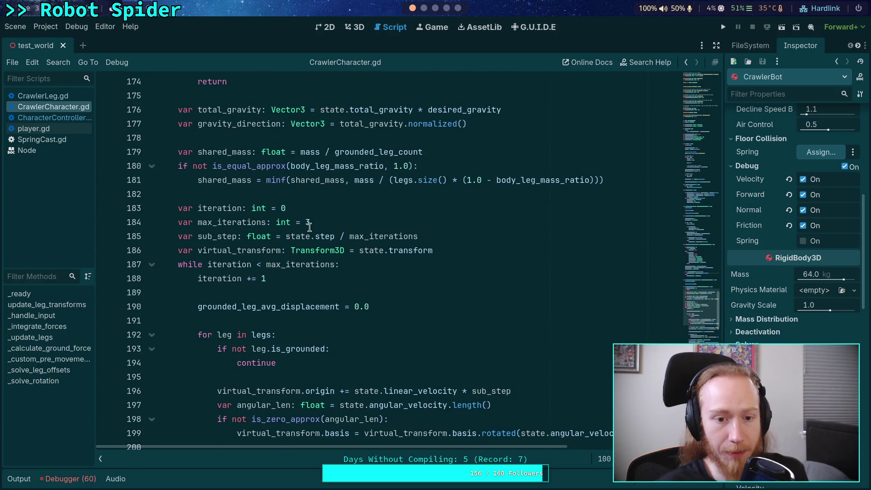
left_click(309, 225)
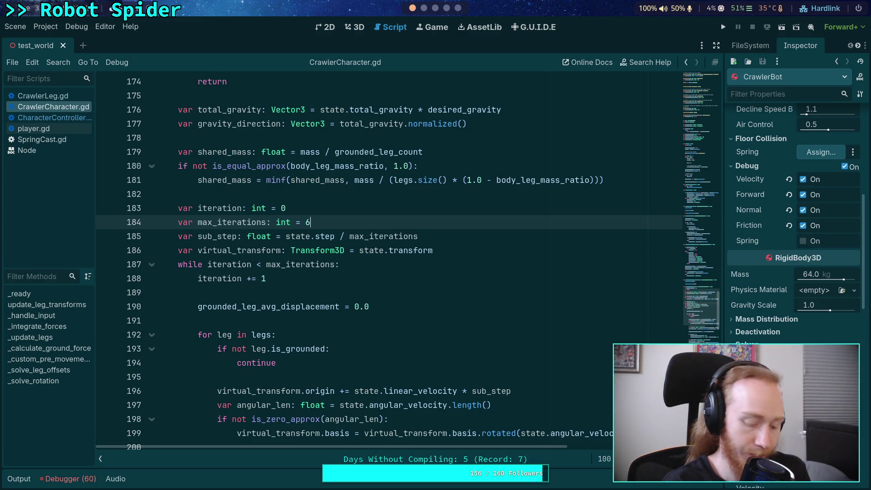
key("F5")
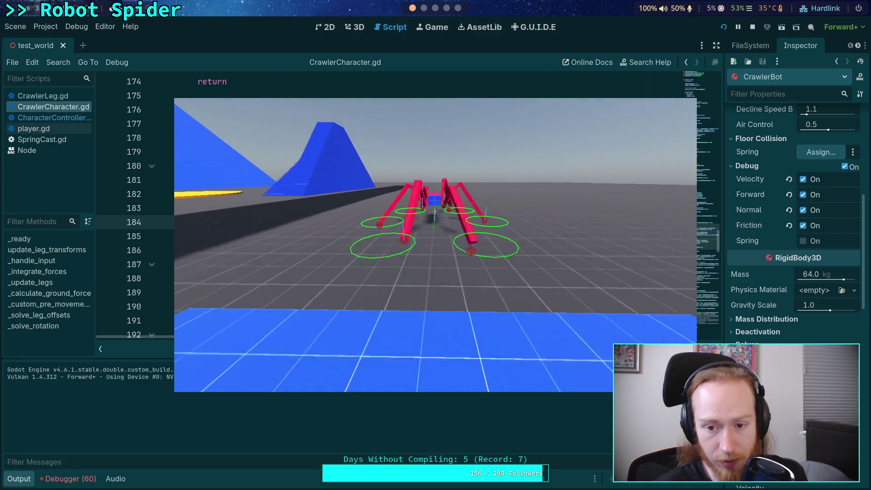
key("w")
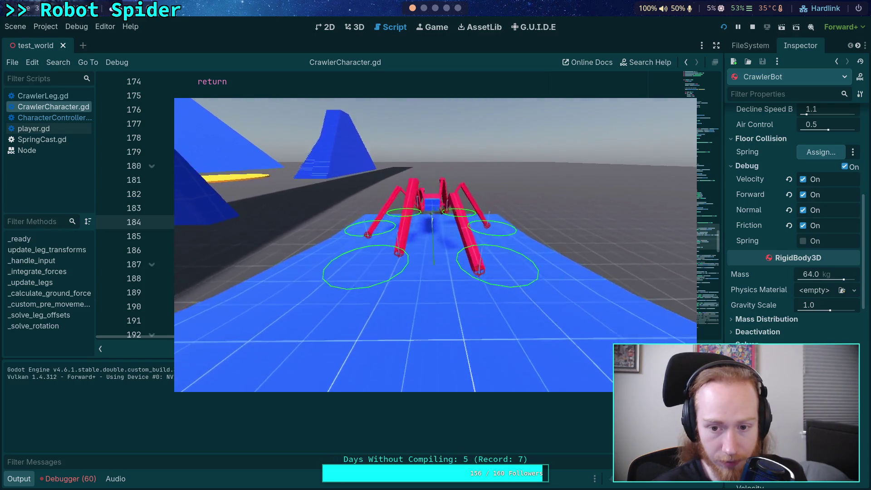
key("w")
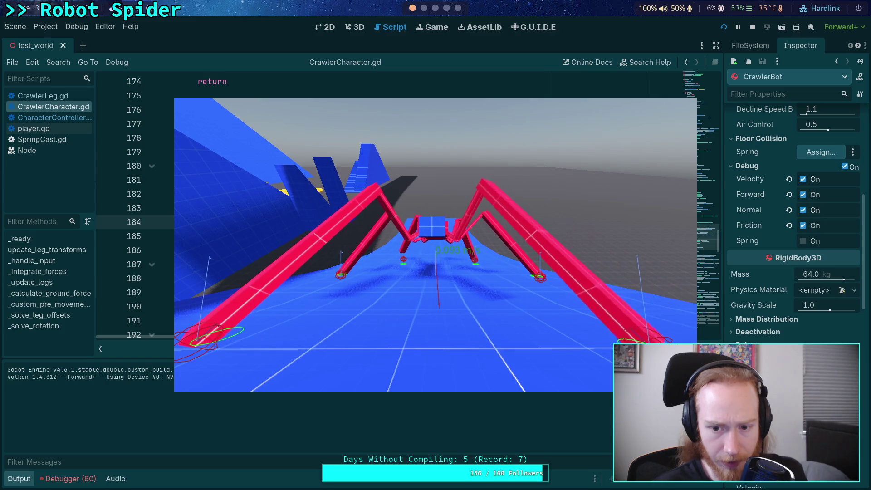
left_click(752, 27)
key("BackSpace")
type("3")
key("ctrl+n")
key("Escape")
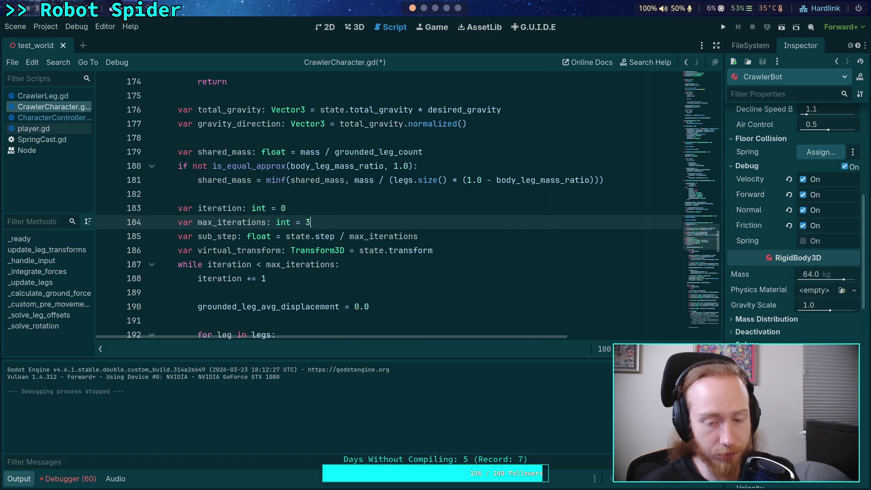
left_click(19, 478)
left_click(275, 318)
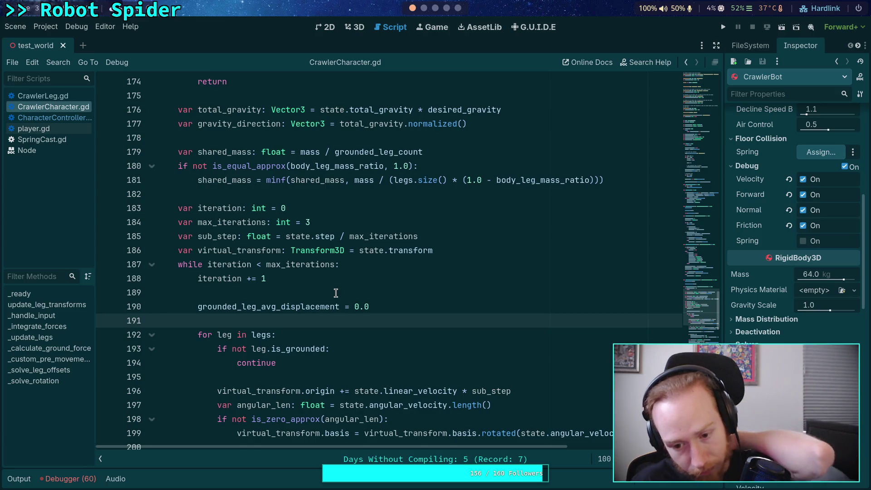
- On line 238, insert clampf before the sin(acos(...)) expression
scroll(335, 293, "down", 4)
scroll(354, 308, "down", 3)
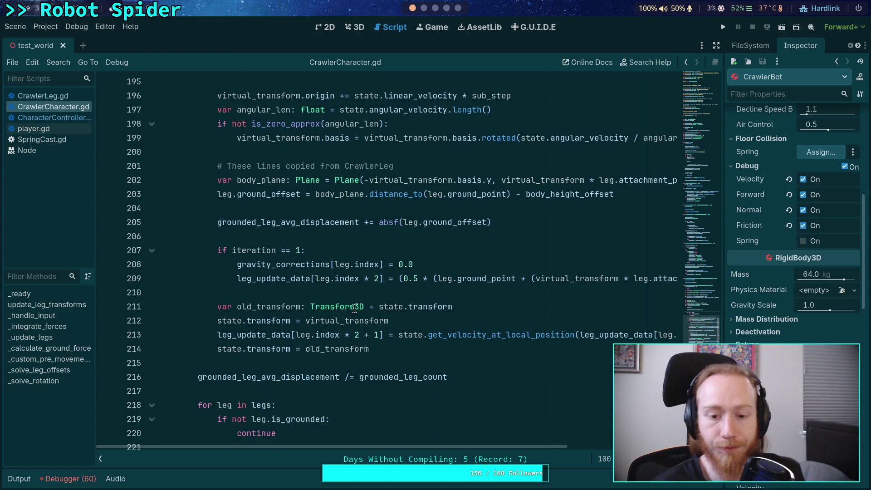
scroll(354, 308, "down", 6)
scroll(387, 339, "down", 2)
scroll(388, 339, "down", 2)
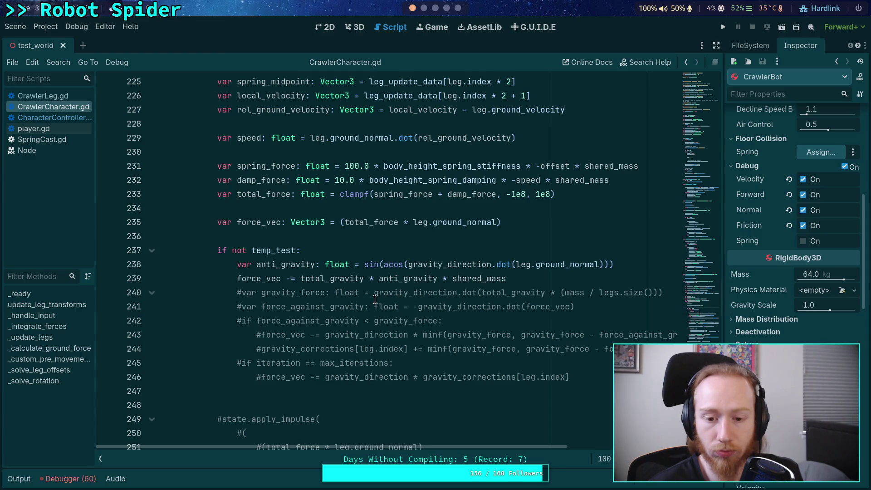
mouse_move(375, 299)
left_click(365, 264)
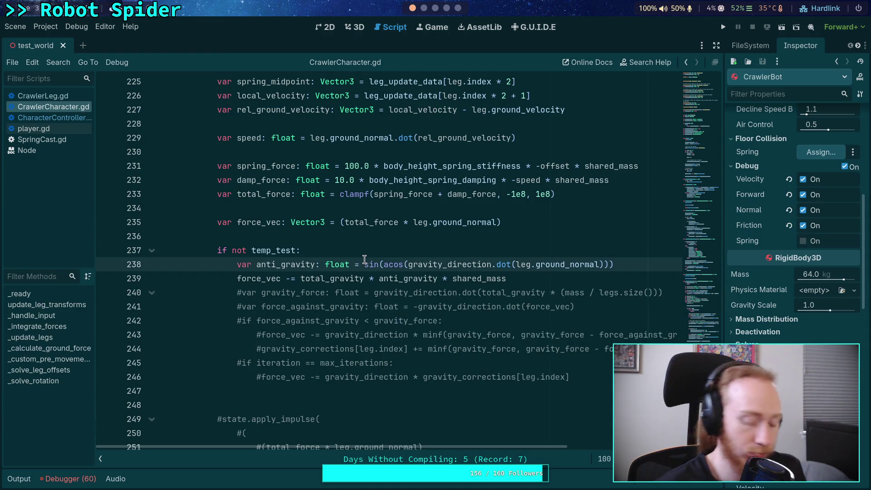
type("clampf")
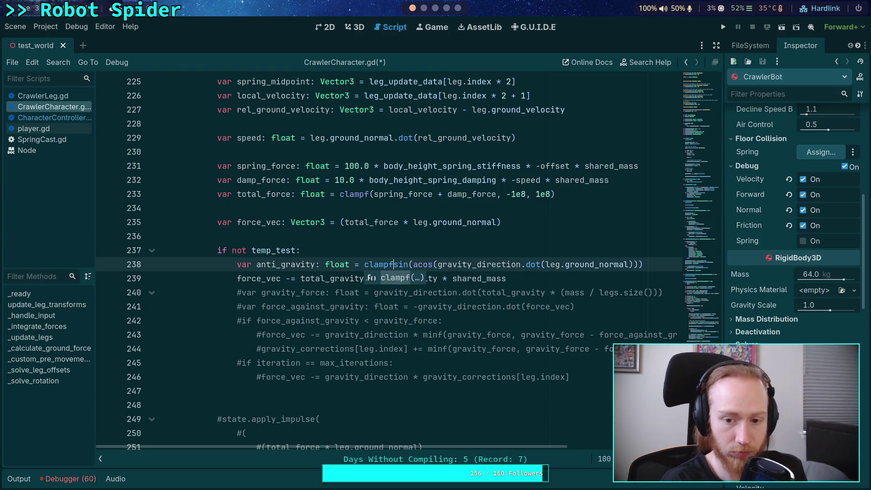
key("Return")
- Complete it as clampf(1.2 * sin(acos(...)), 0.0, 1.0) and save the script
left_click(658, 268)
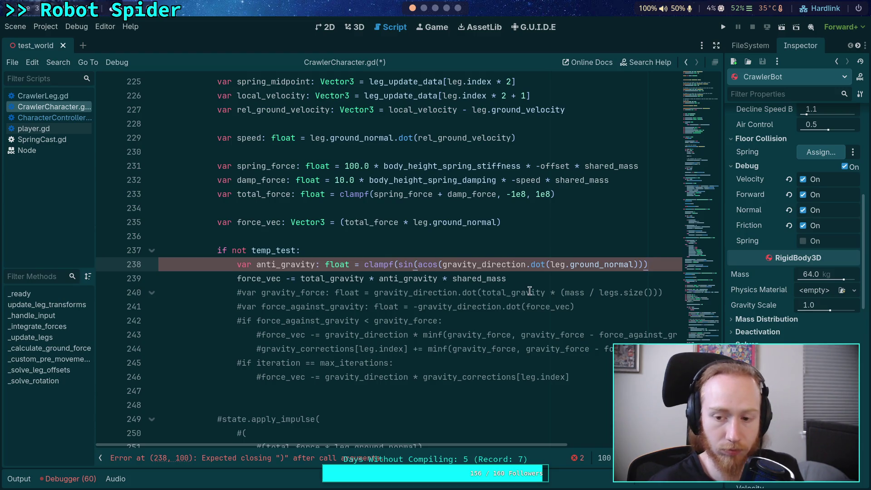
type(", 0.0")
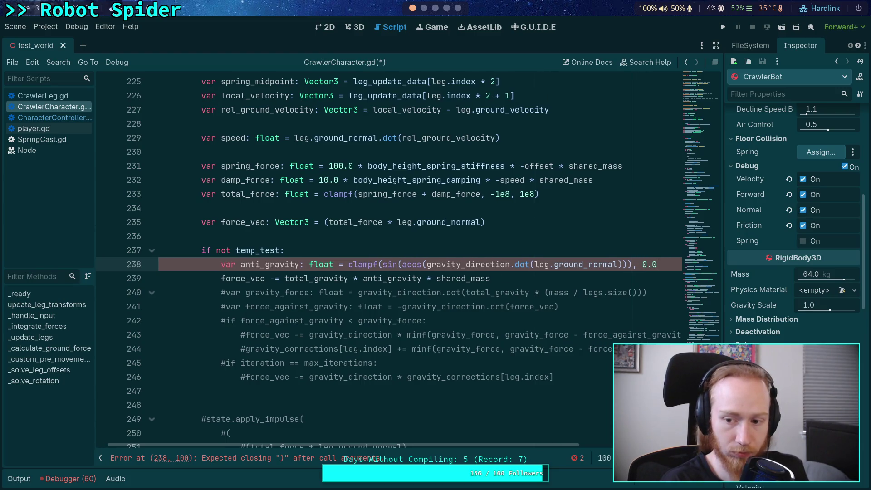
type("1 1.0)")
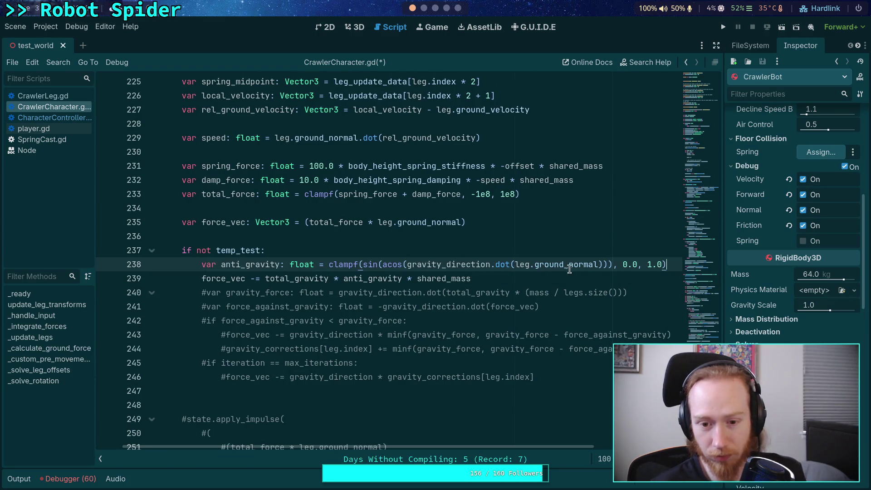
left_click(611, 264)
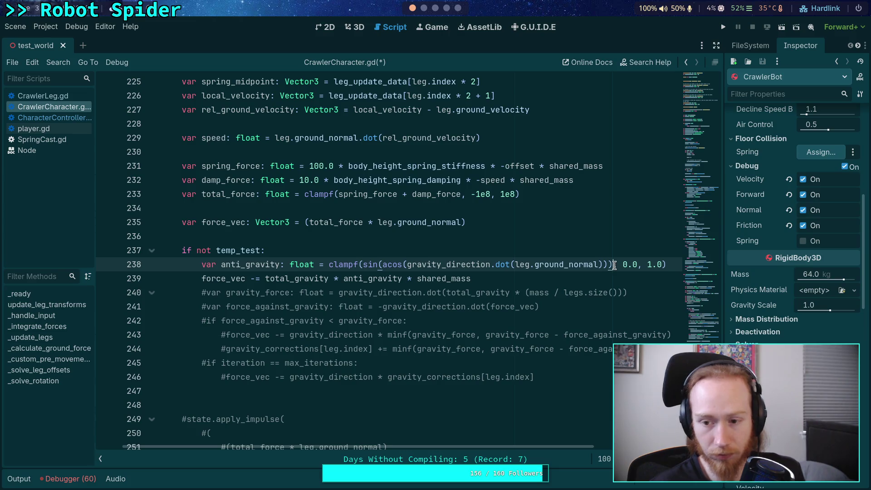
left_click(363, 264)
type("1.2 &")
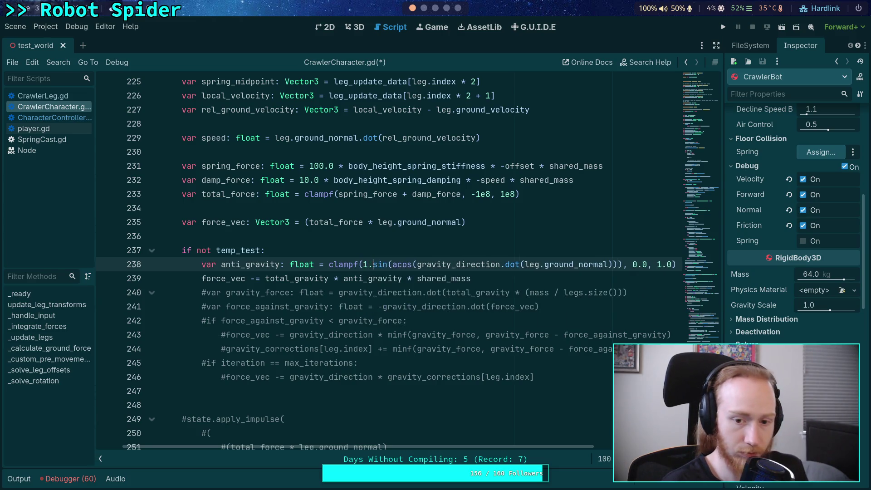
key("BackSpace")
key("BackSpace")
type("*")
key("ctrl+s")
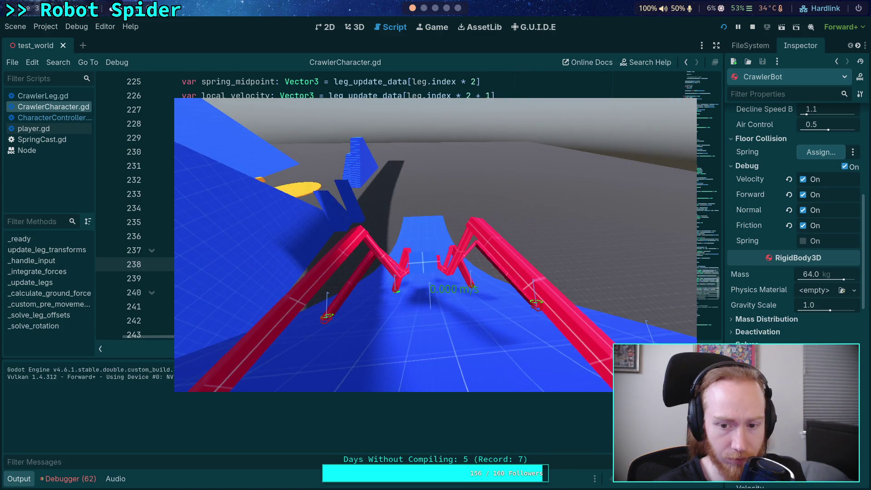
- Restart the game and walk the spider forward onto the blue platform
left_click(755, 29)
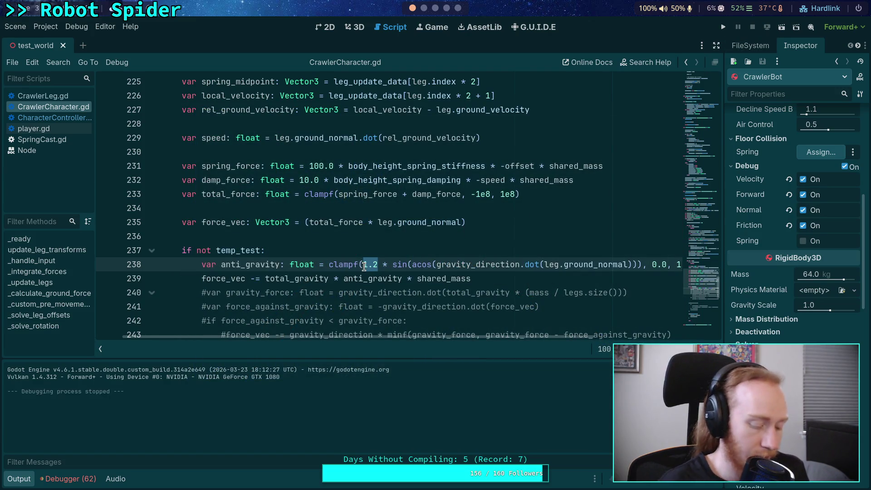
left_click(723, 27)
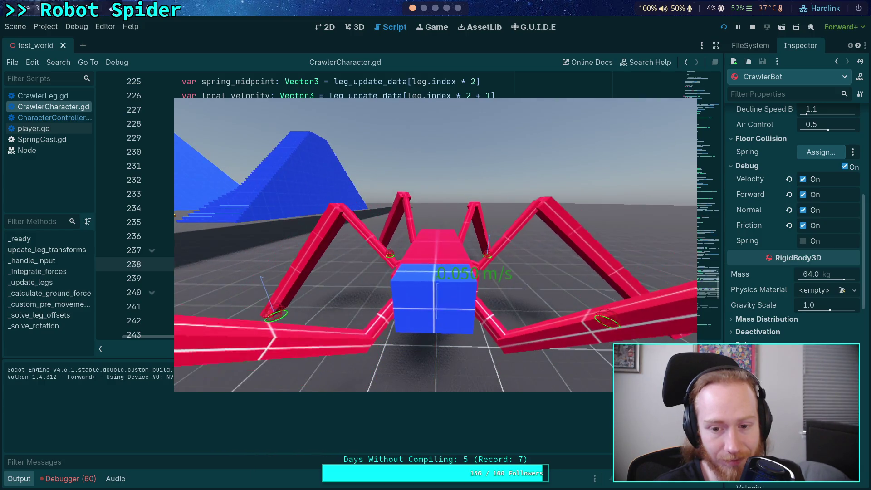
key("w")
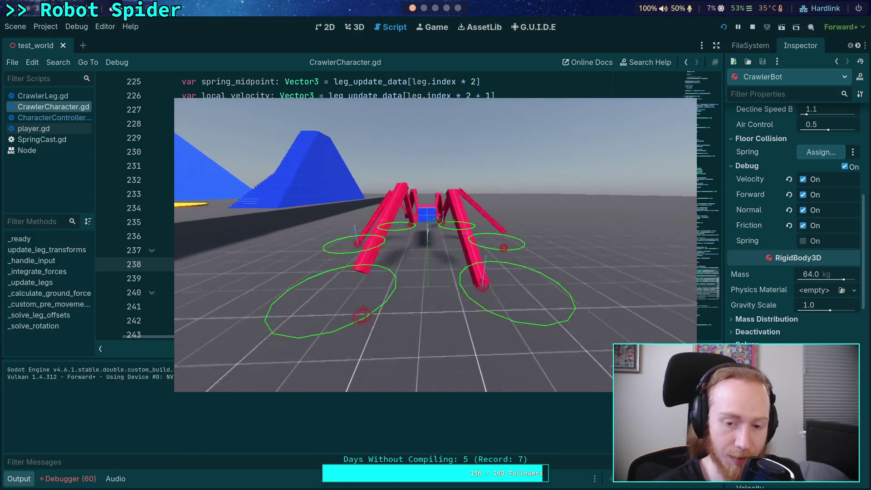
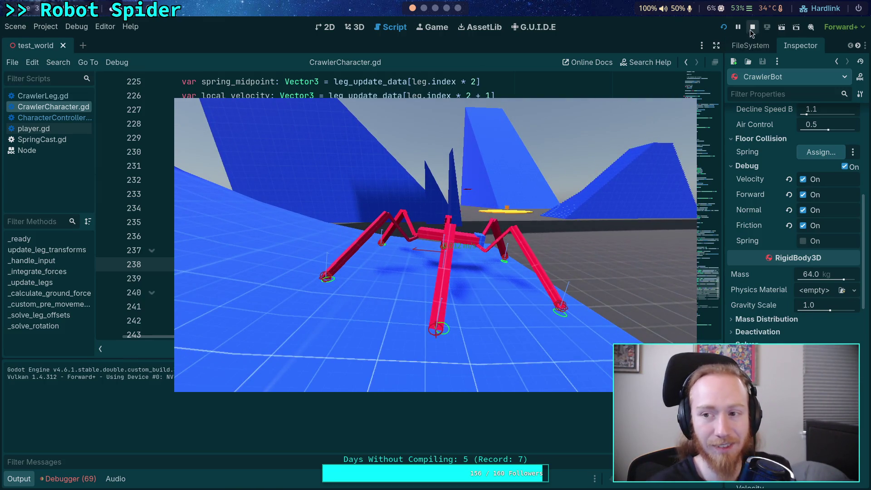
- Stop the running game and relaunch it with F5 to test the legs
left_click(750, 29)
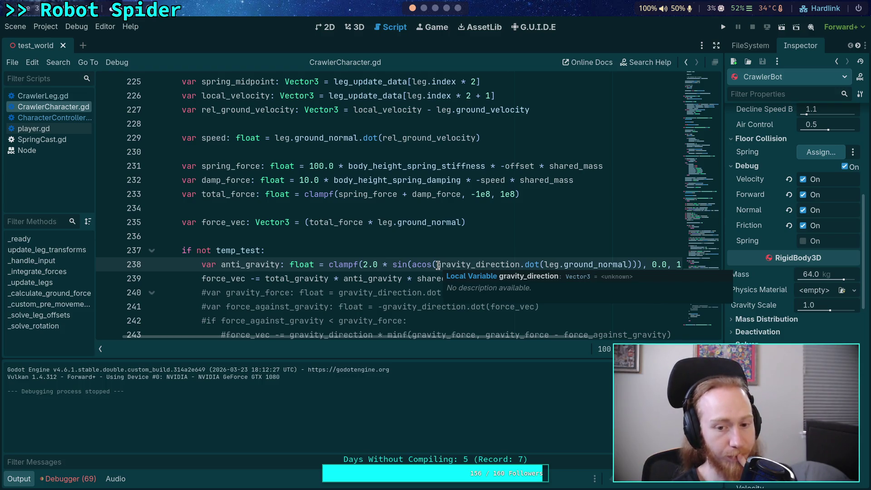
key("F5")
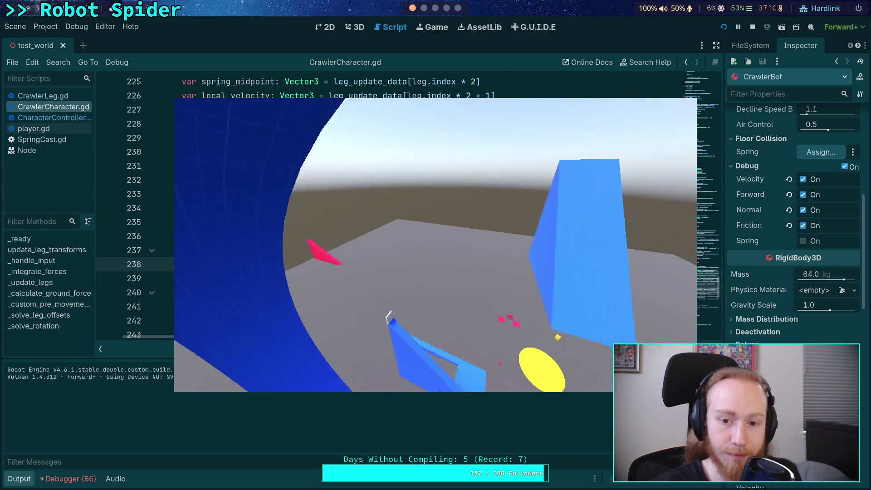
- Respawn the spider at the top of the funnel with the reset key
key("r")
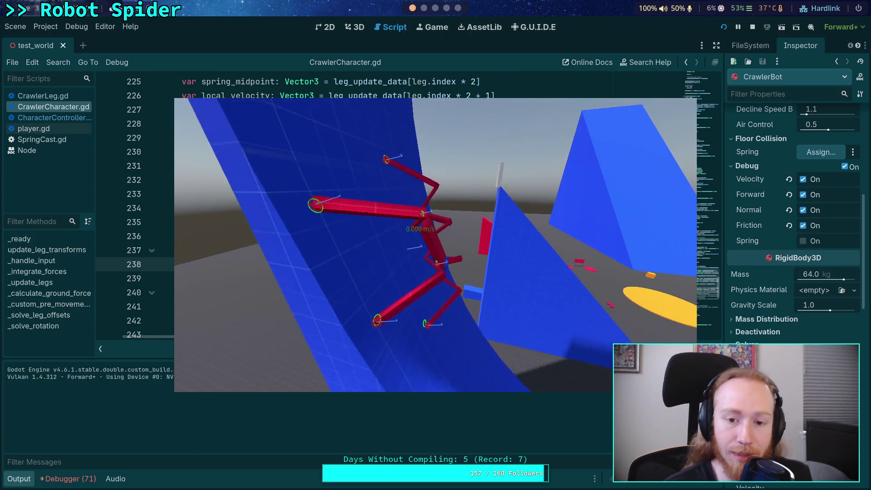
- Stop the game, dismiss autocomplete, and hide the output log to give the script room
left_click(752, 28)
left_click(231, 279)
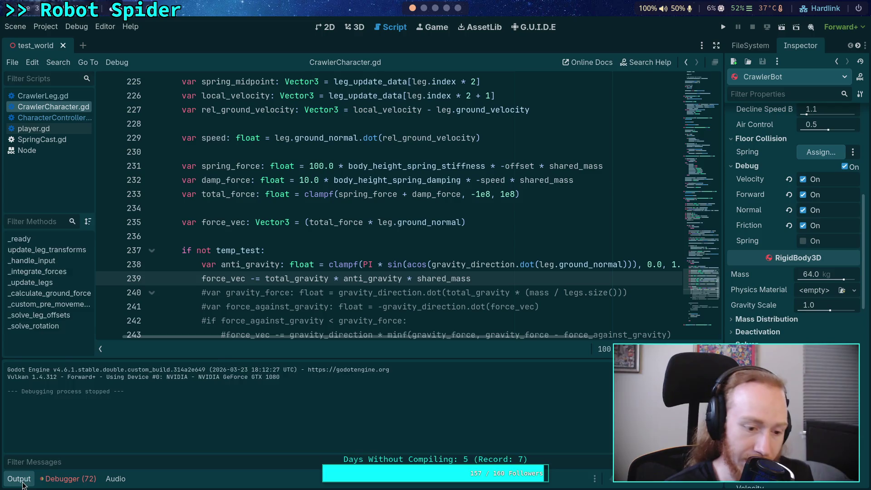
left_click(21, 480)
scroll(271, 344, "up", 4)
left_click(271, 343)
scroll(271, 343, "down", 4)
scroll(271, 343, "down", 7)
scroll(272, 343, "up", 15)
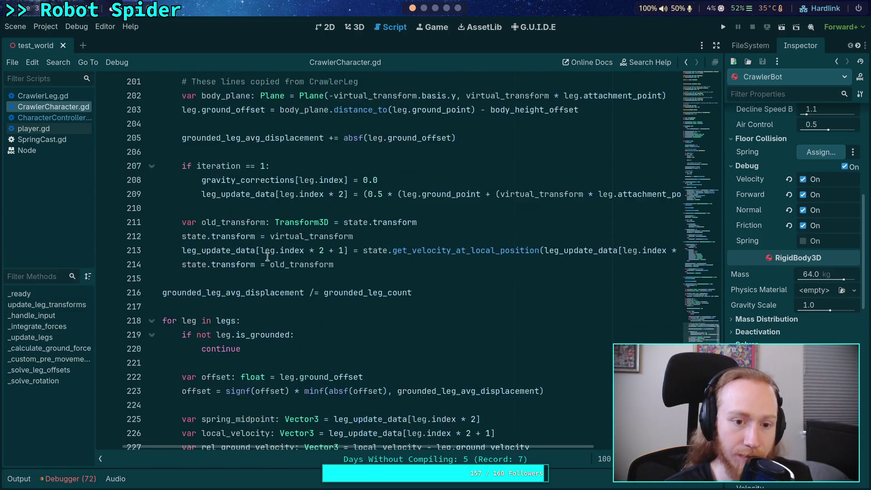
scroll(268, 257, "up", 9)
scroll(253, 441, "left", 2)
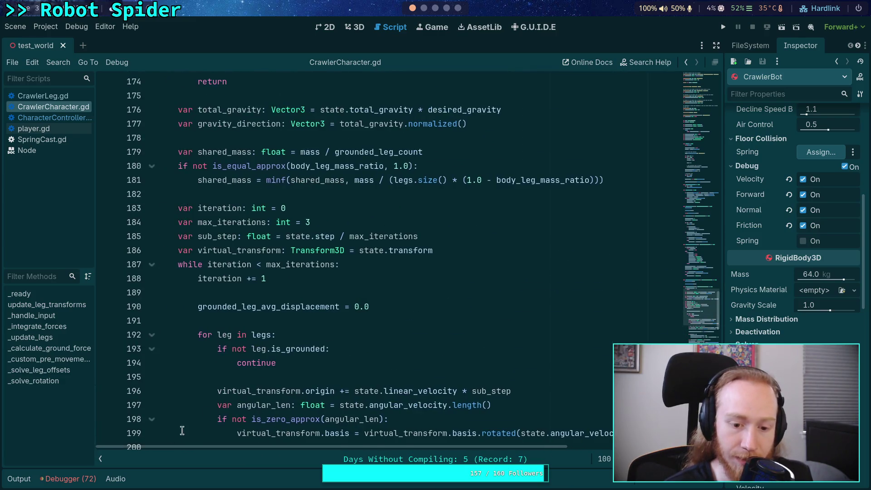
scroll(356, 367, "down", 11)
scroll(356, 367, "down", 10)
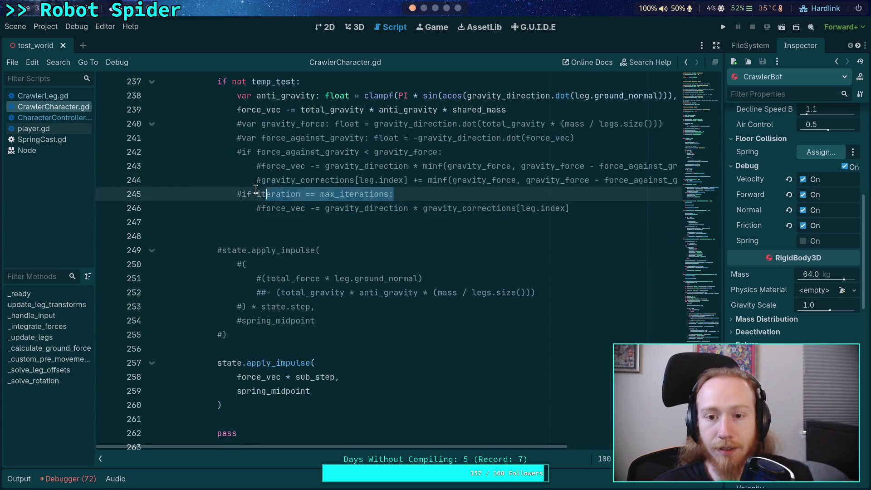
- Delete the commented-out gravity-correction lines below the anti_gravity calculation
left_click(457, 209)
scroll(583, 203, "up", 3)
left_click(401, 227)
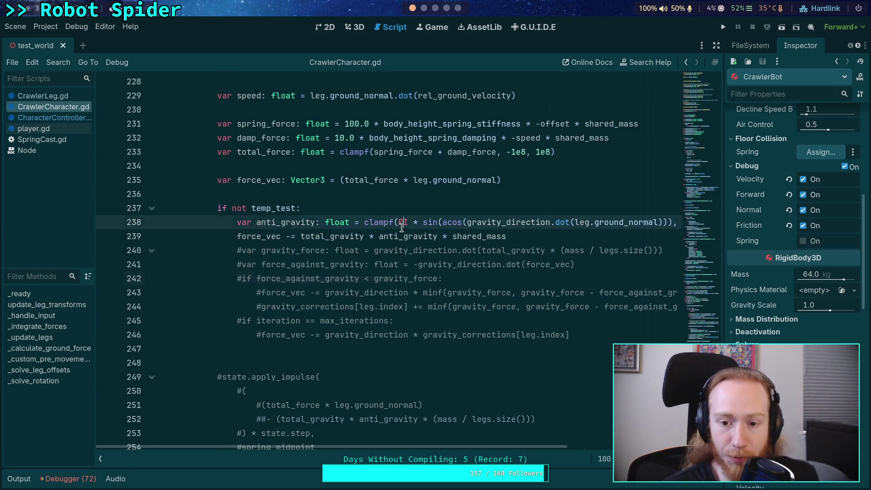
left_click_drag(423, 221, 675, 222)
mouse_move(570, 334)
left_mouse_down()
mouse_move(252, 278)
mouse_move(106, 234)
left_mouse_up()
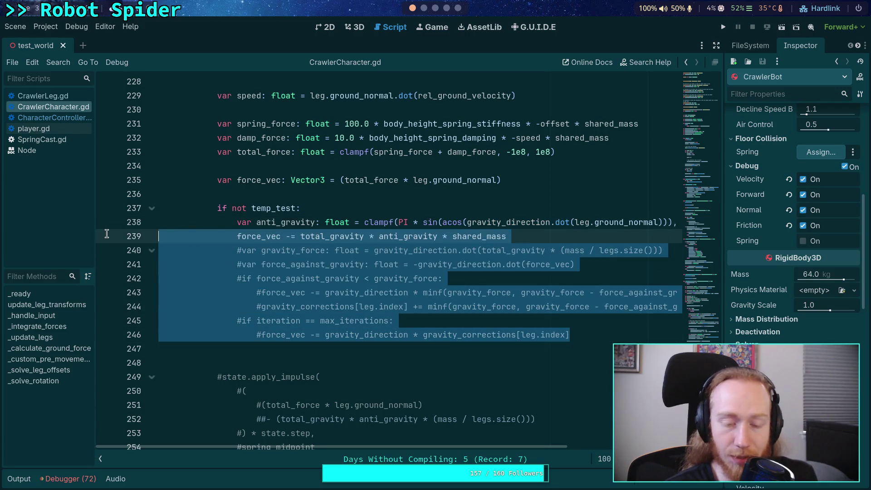
mouse_move(572, 335)
left_mouse_down()
mouse_move(136, 279)
mouse_move(115, 253)
left_mouse_up()
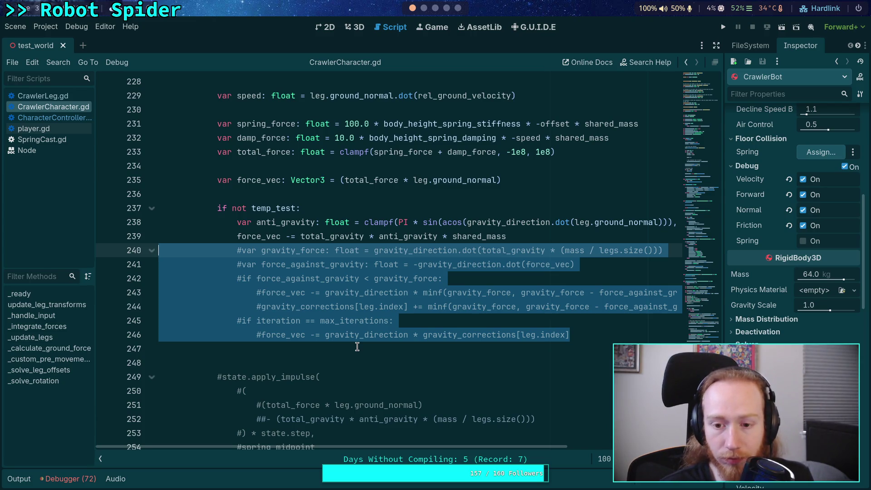
key("BackSpace")
key("Delete")
key("Delete")
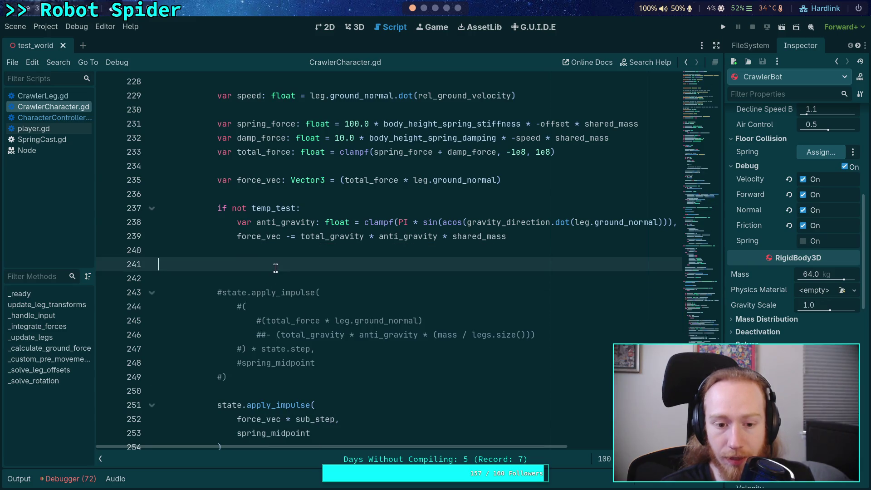
- Remove the old commented apply_impulse block and blank line after pass, then switch to nvim
left_click(290, 346)
left_click_drag(291, 345, 62, 245)
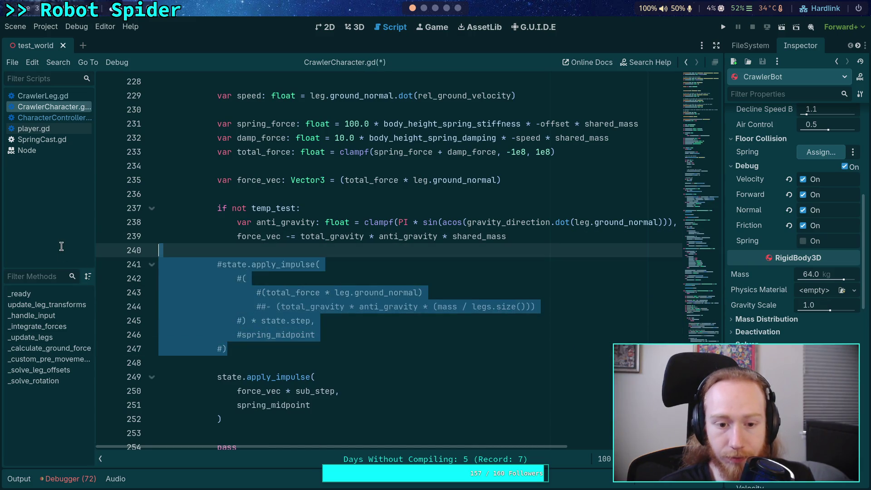
key("BackSpace")
key("BackSpace")
scroll(244, 353, "down", 1)
left_click(226, 306)
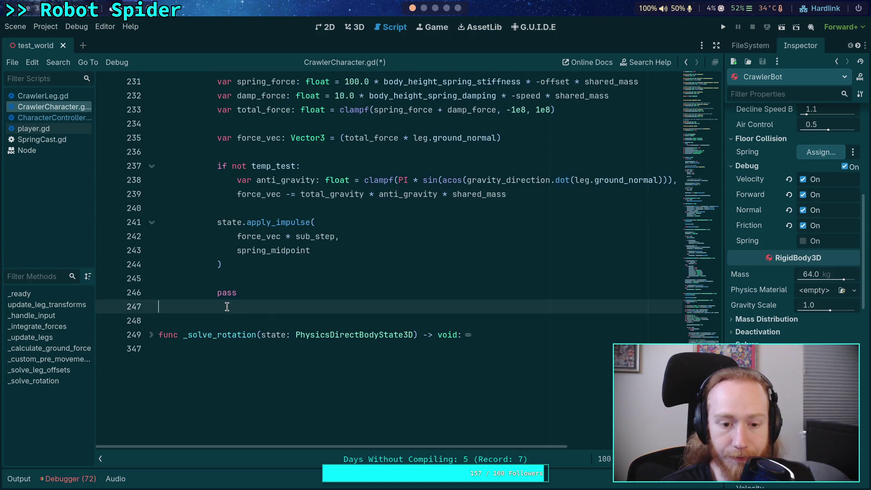
key("BackSpace")
left_click(154, 321)
scroll(215, 312, "down", 9)
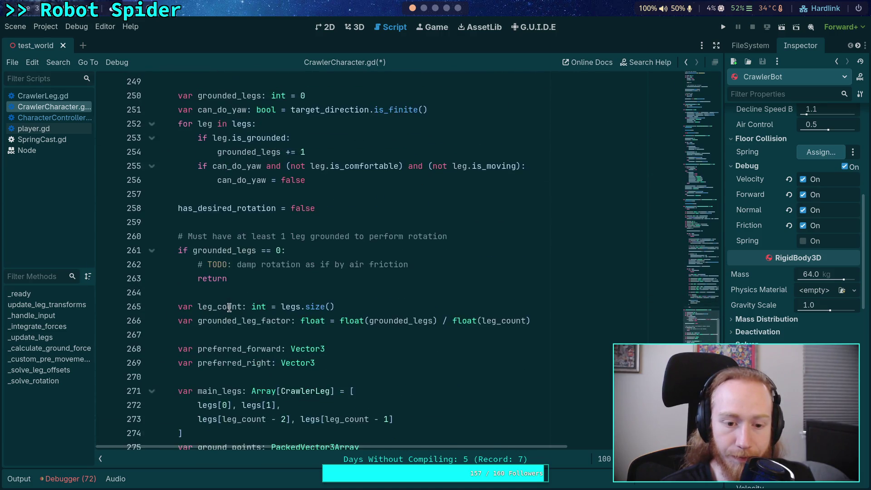
scroll(243, 307, "up", 5)
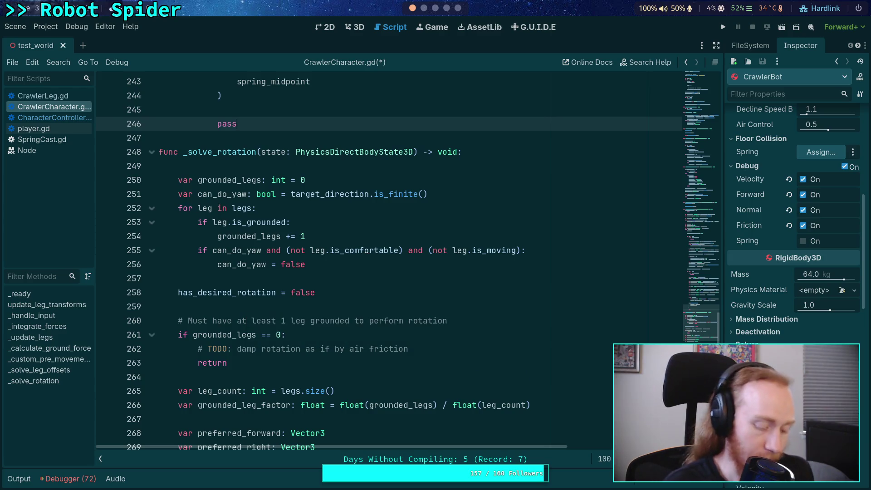
key("super+2")
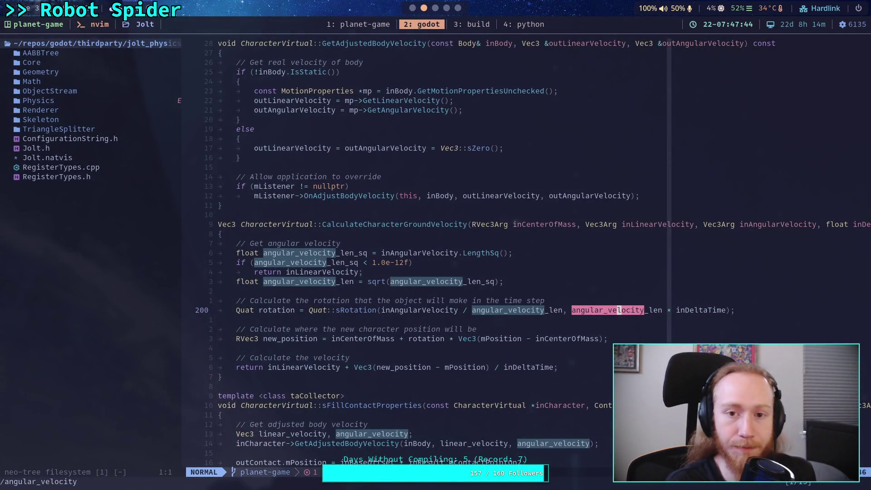
- Run git status in the shell workspace to list uncommitted files
key("super+1")
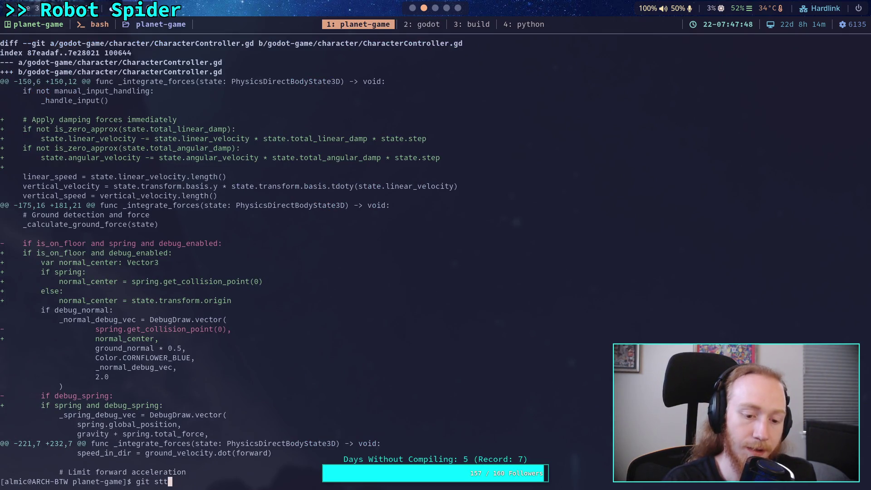
type("atus")
key("Return")
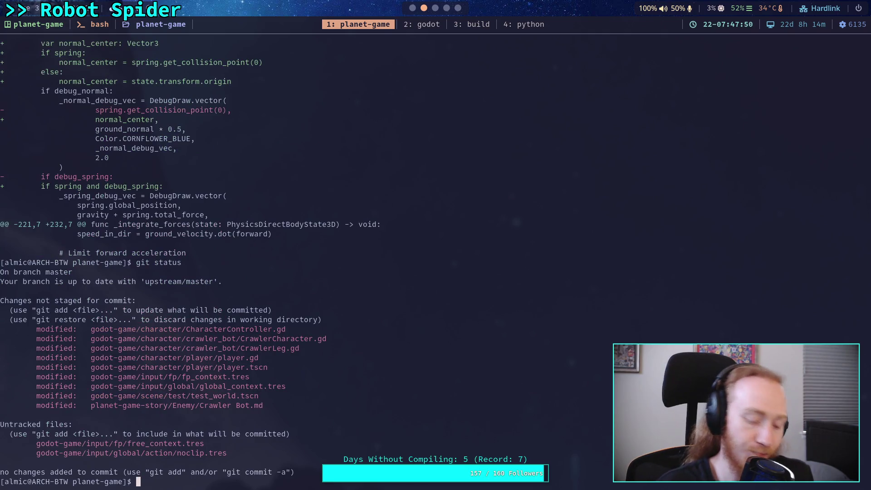
- Review the git diff of CharacterController.gd and CrawlerCharacter.gd, then return to Godot
type("git")
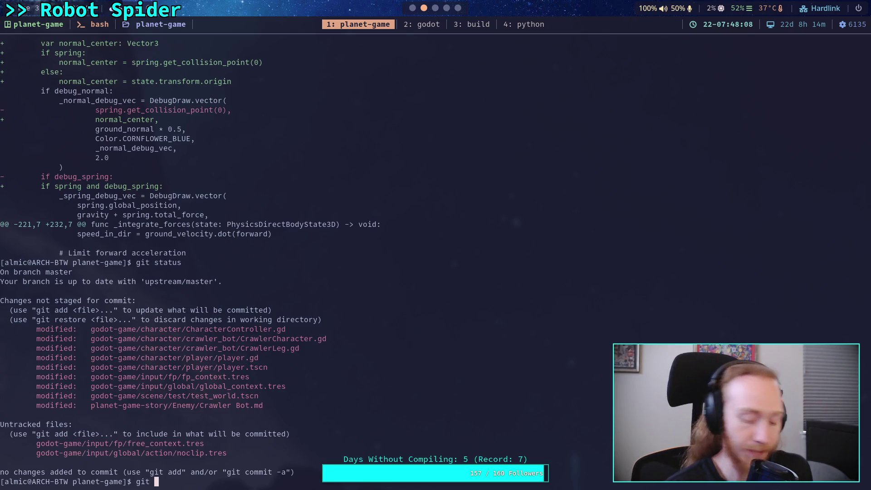
type("diff")
key("Return")
key("Down")
key("Down")
key("Down")
key("Down")
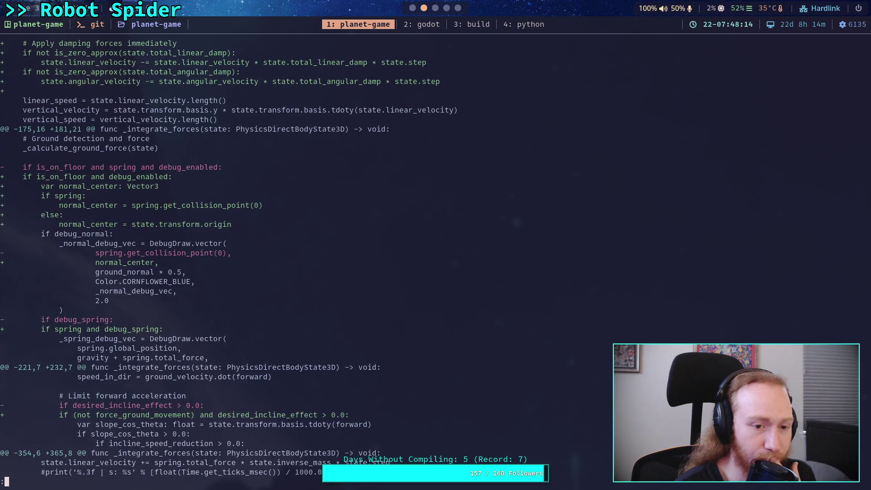
key("Down")
key("Down")
key("Down")
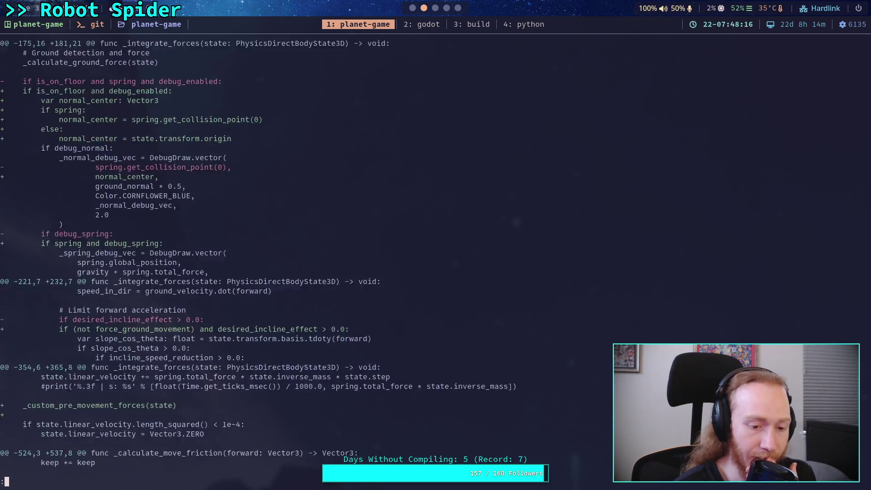
key("Down")
key("Down")
key("Down")
key("Up")
key("Up")
key("Up")
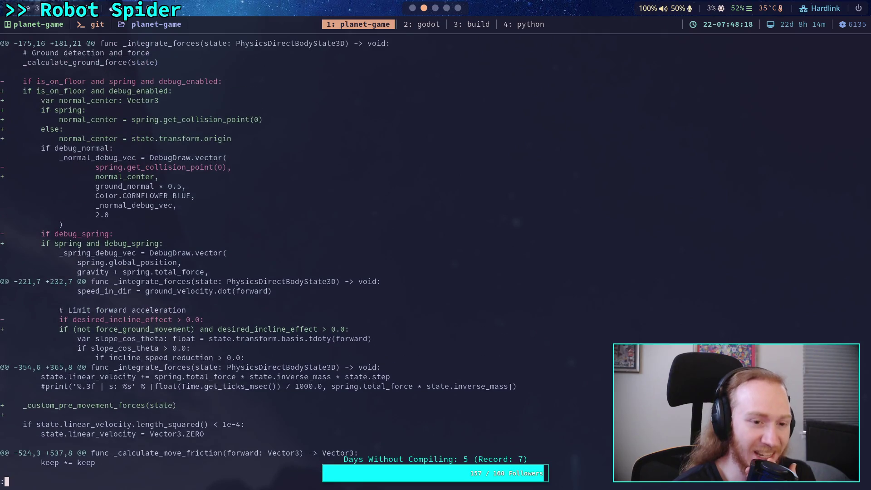
key("Up")
key("Up")
key("Up")
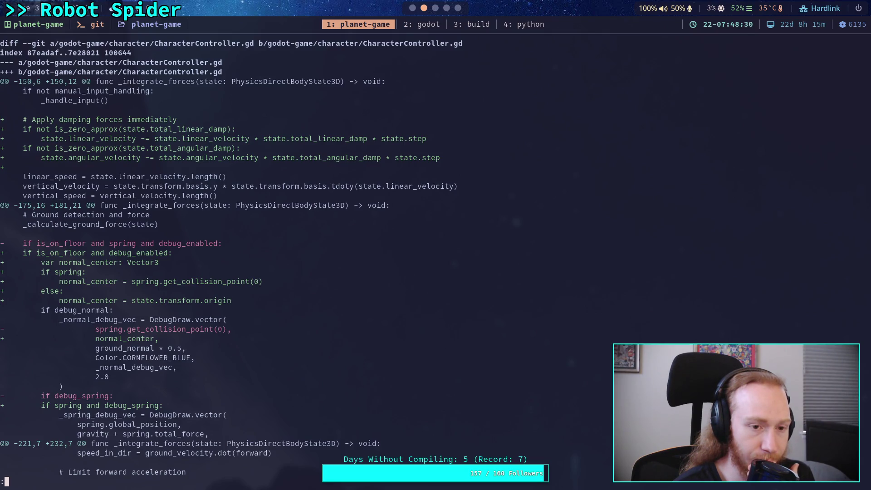
scroll(231, 257, "down", 4)
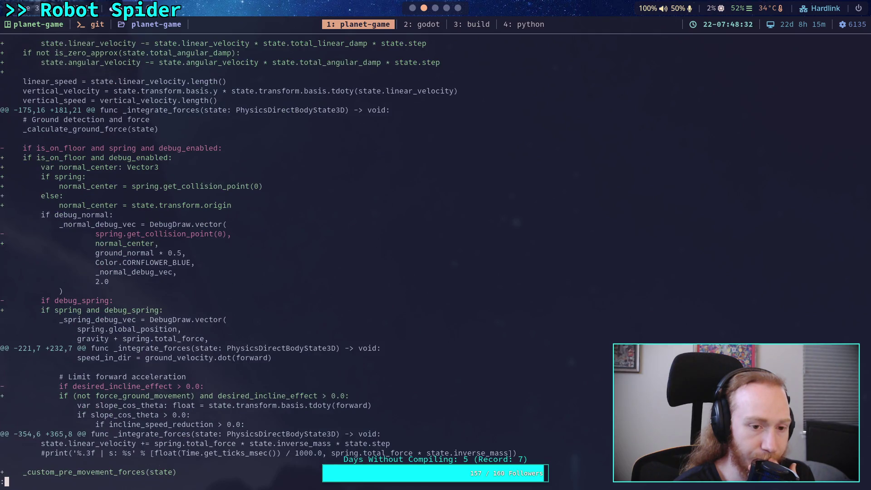
scroll(254, 258, "down", 8)
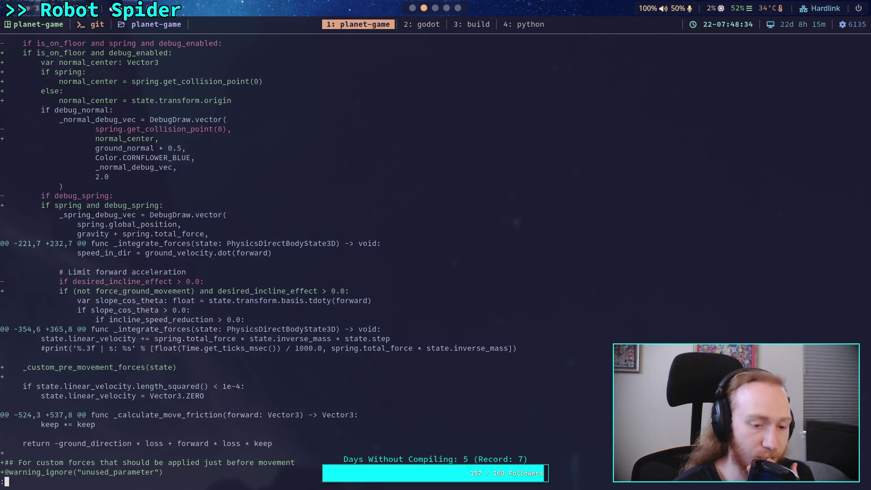
scroll(254, 258, "down", 9)
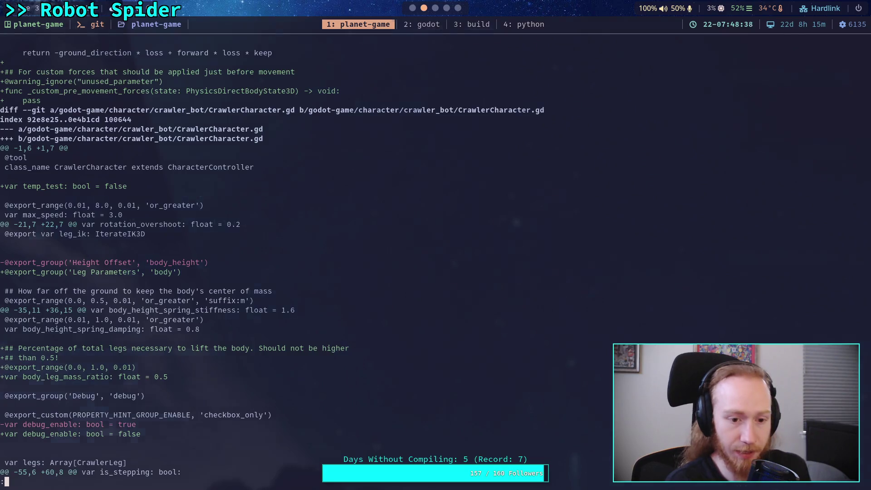
key("super+2")
scroll(476, 229, "up", 10)
scroll(477, 229, "up", 8)
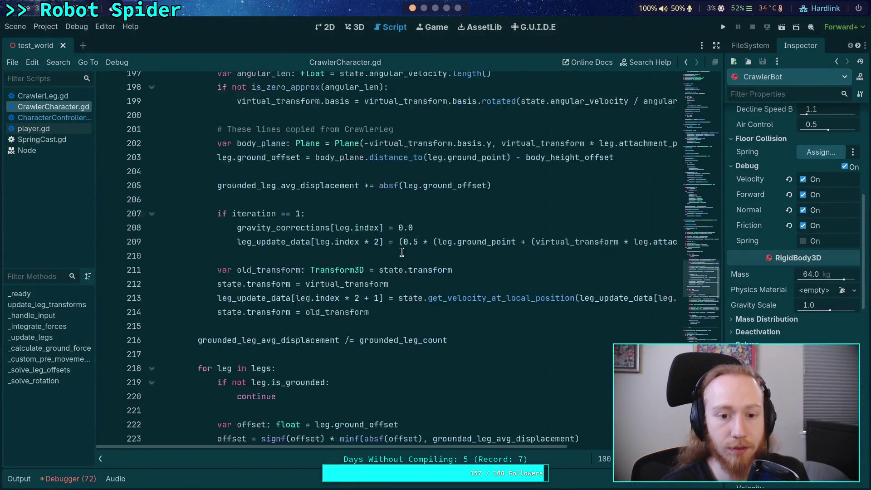
- Delete the temp_test declaration at the top of the script and save
left_click(690, 75)
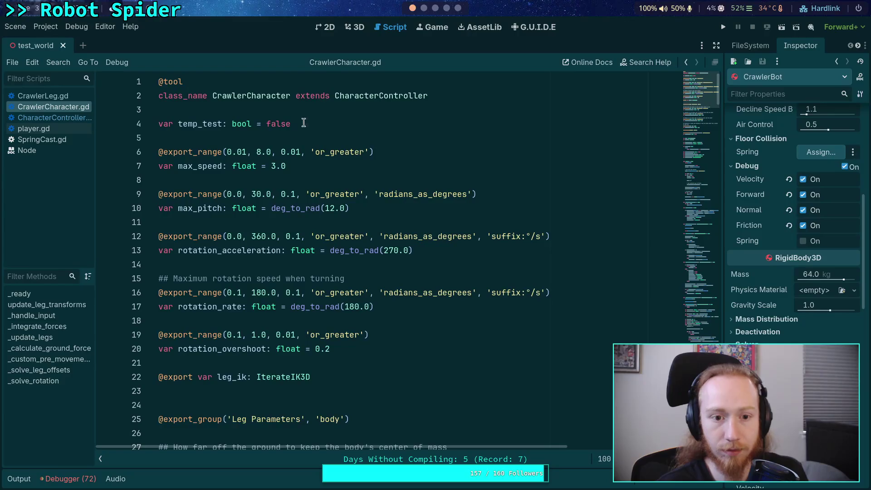
left_click_drag(304, 122, 320, 108)
key("ctrl+shift+k")
key("Return")
key("ctrl+s")
- Unindent the two anti-gravity lines and delete the 'if not temp_test:' line
left_click(204, 458)
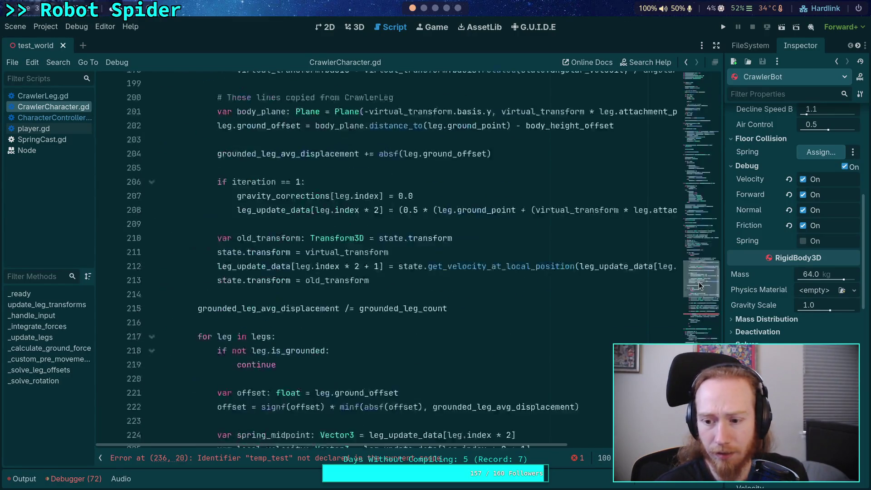
left_click_drag(306, 263, 294, 251)
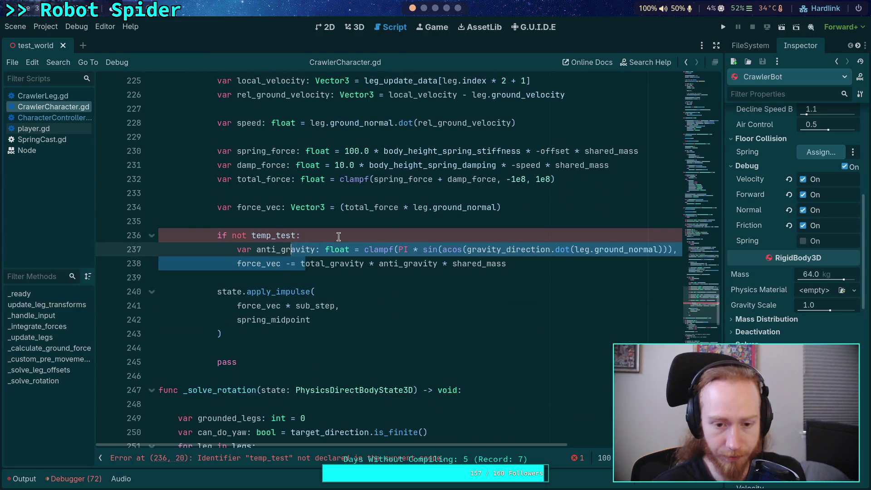
key("shift+Tab")
left_click(348, 235)
key("ctrl+shift+k")
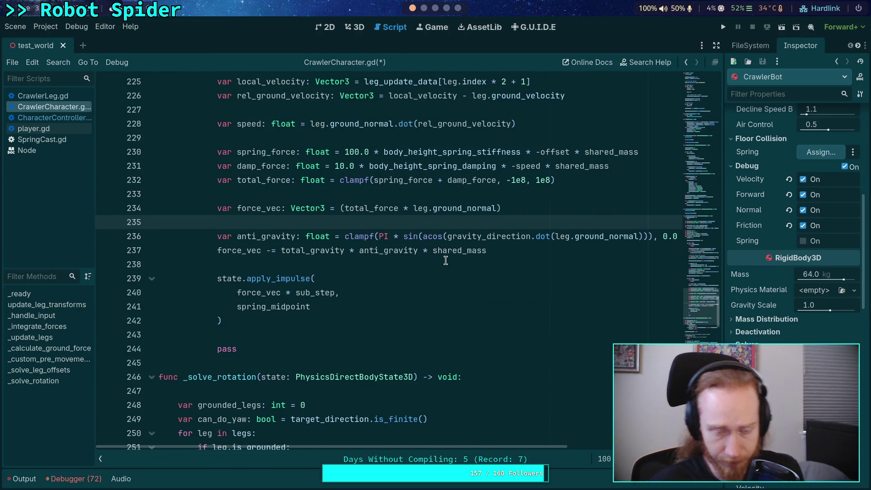
scroll(273, 254, "down", 1)
double_click(257, 279)
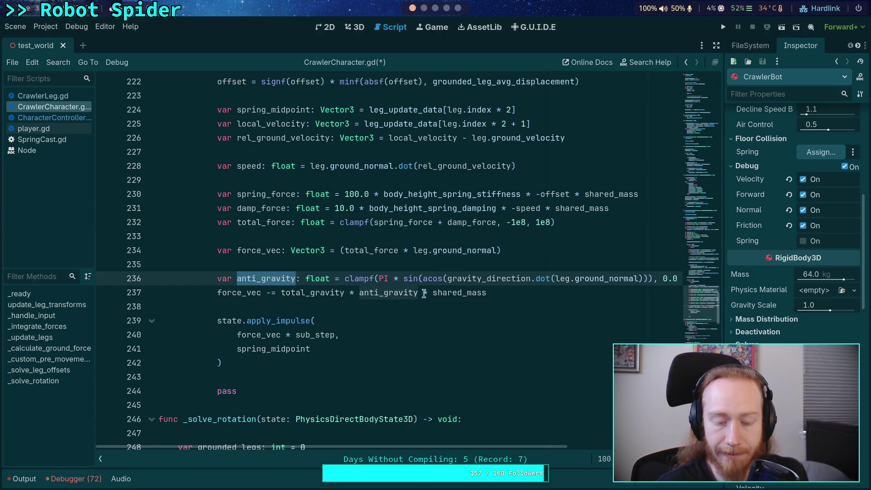
- Add a two-line NOTE comment saying PI is just a big number keeping it on the wall
left_click(383, 264)
key("Return")
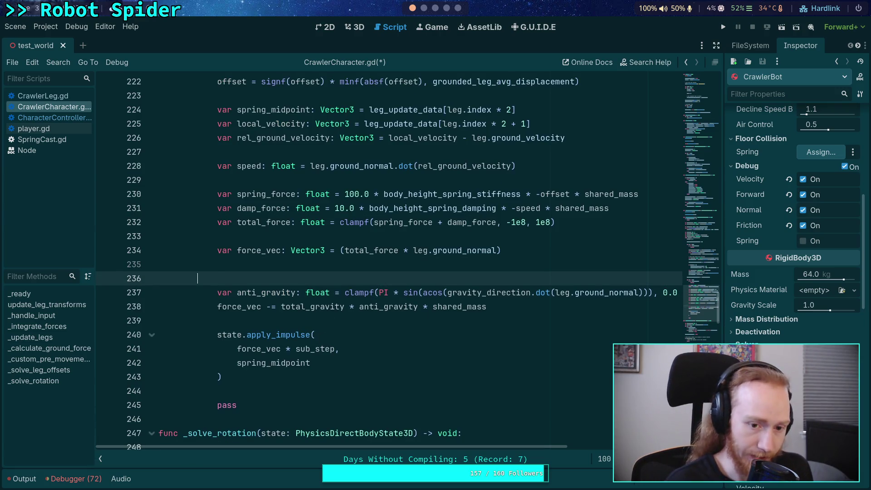
type("# ")
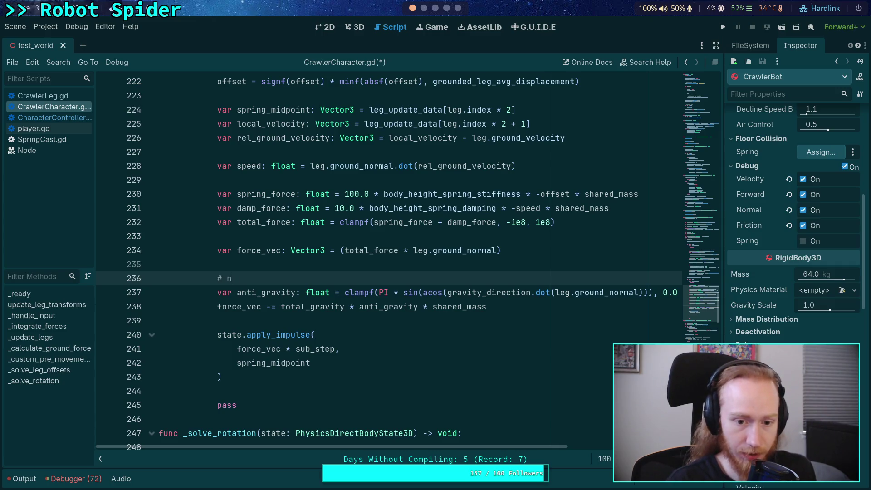
type("NOTE: I ")
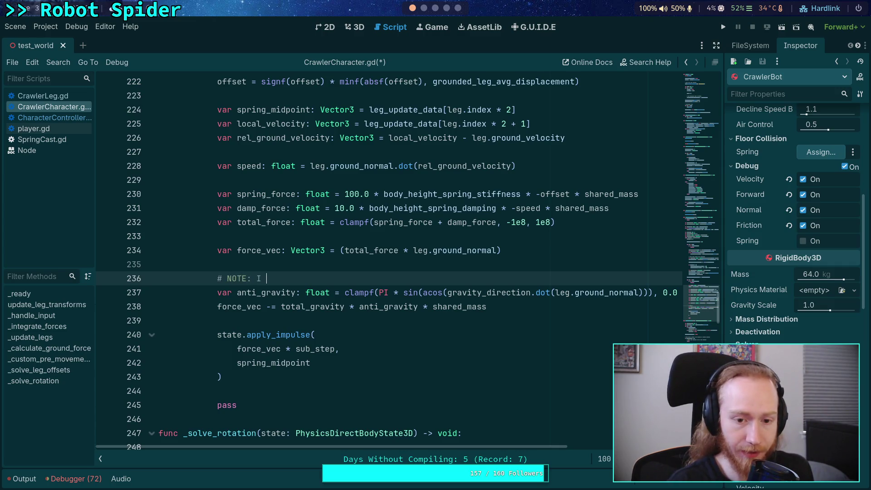
type("don't know ")
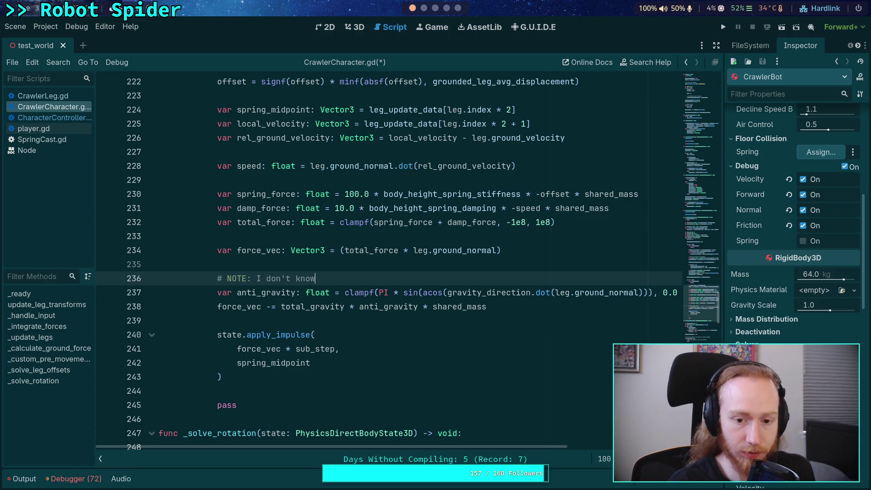
type("why, an")
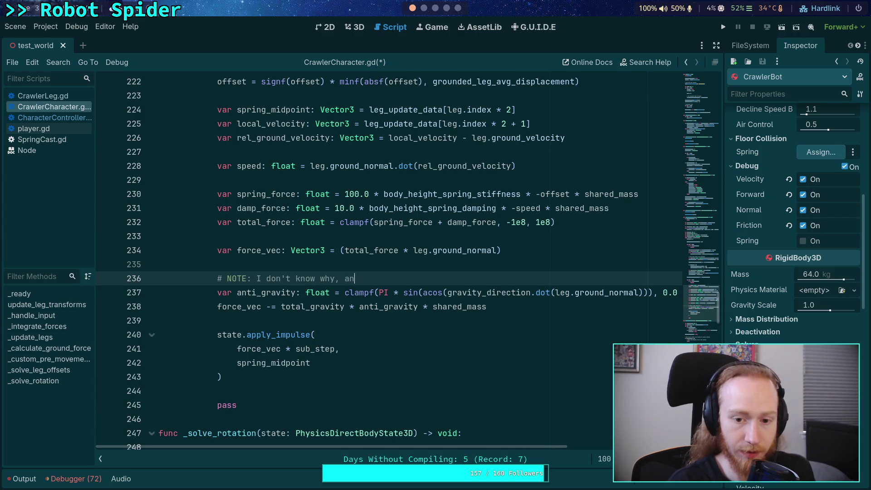
type("d PI isn't a ")
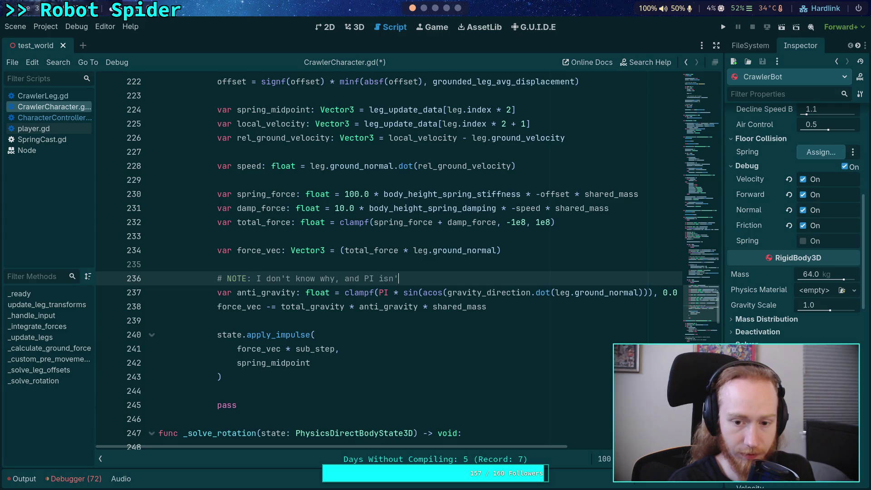
type("specia")
key("BackSpace")
type("number, it is just a ")
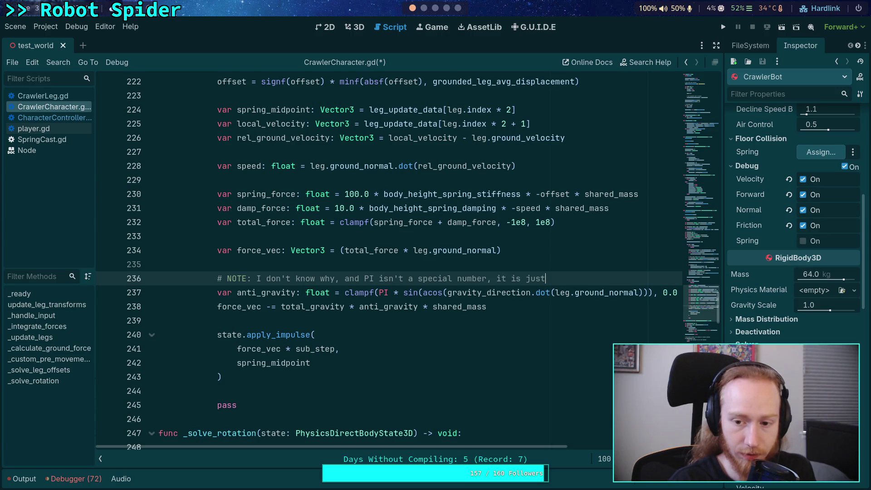
type("big nu")
type("mber")
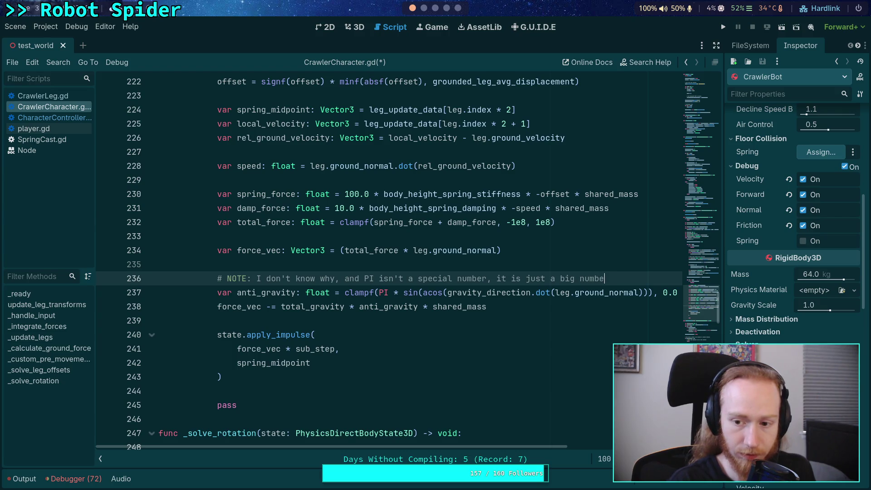
type(" to")
key("Return")
type("#")
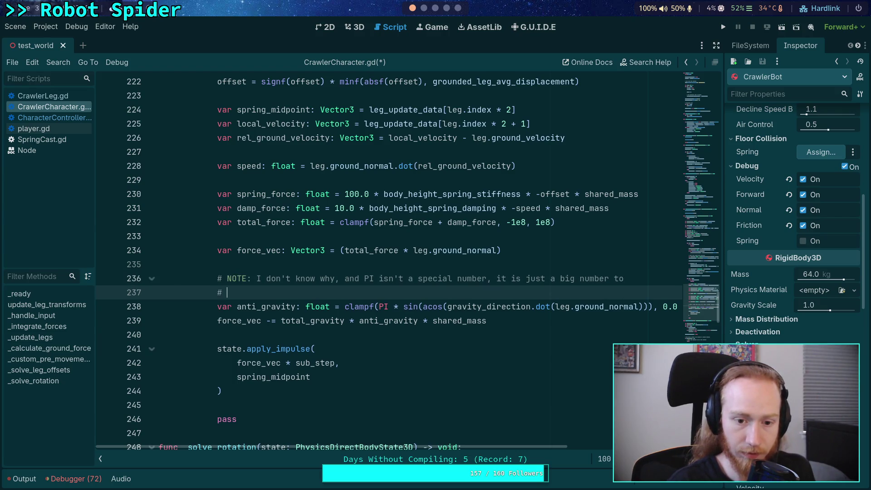
type("make th")
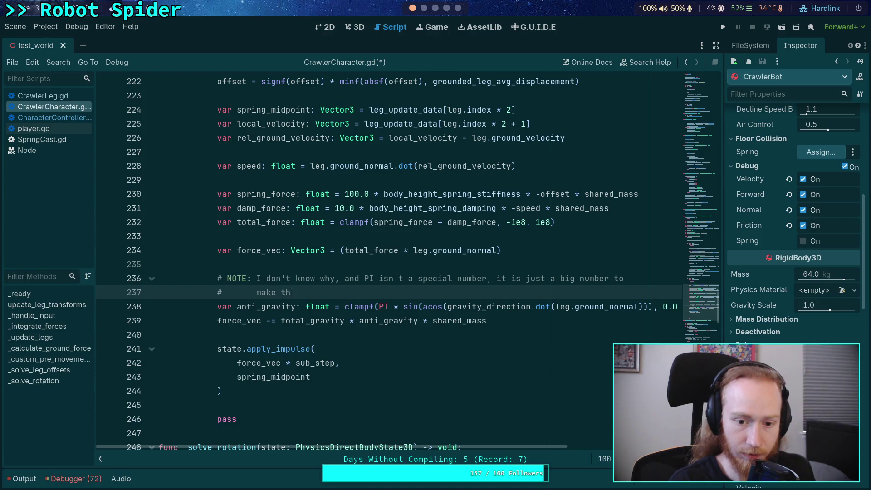
type("e thing stay on the wall...")
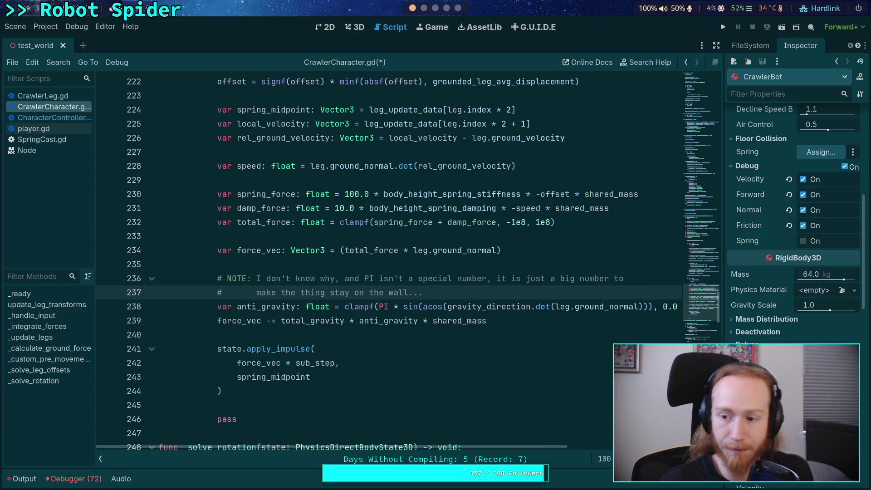
- Set the CrawlerBot mass to 500 kg, save, and test-run the heavier spider
left_click(816, 274)
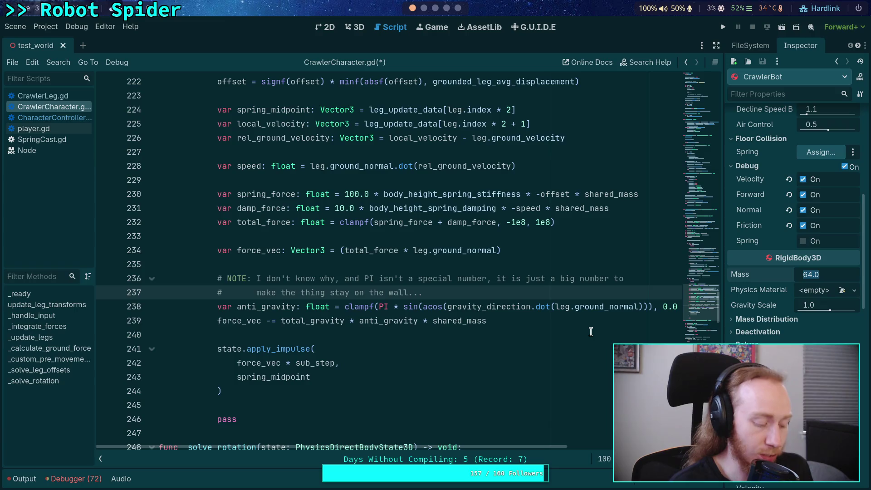
type("500")
key("Return")
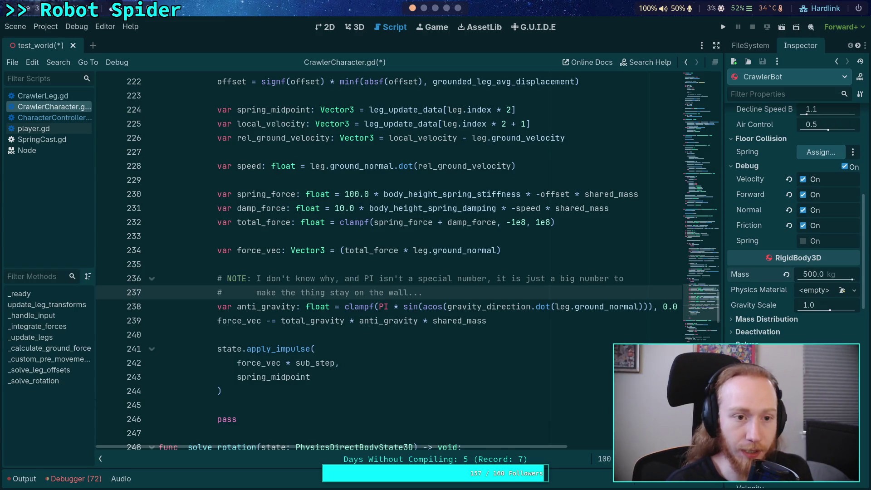
key("ctrl+s")
left_click(723, 27)
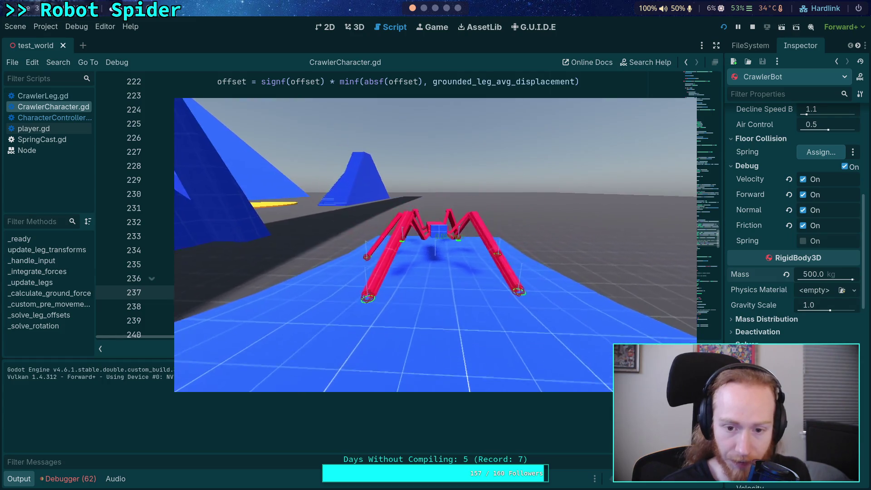
key("F8")
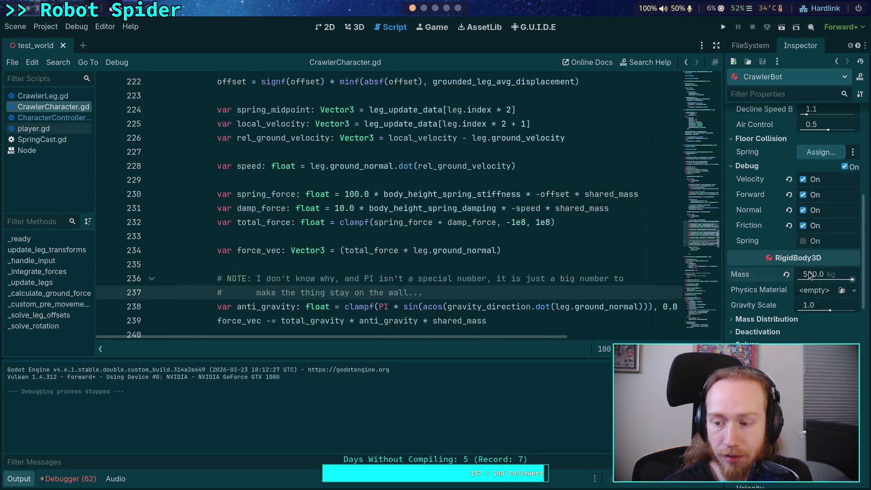
- Set the CrawlerBot mass to 10 kg and run the game
left_click(809, 275)
type("10")
key("Return")
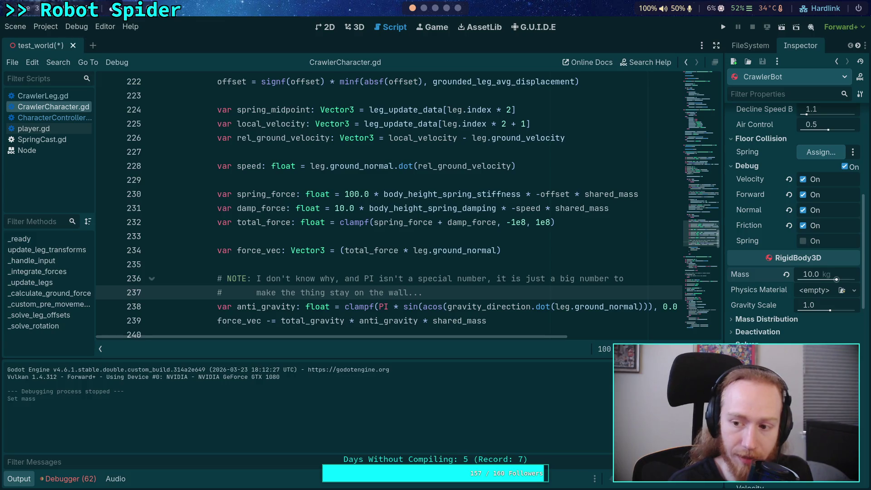
left_click(723, 26)
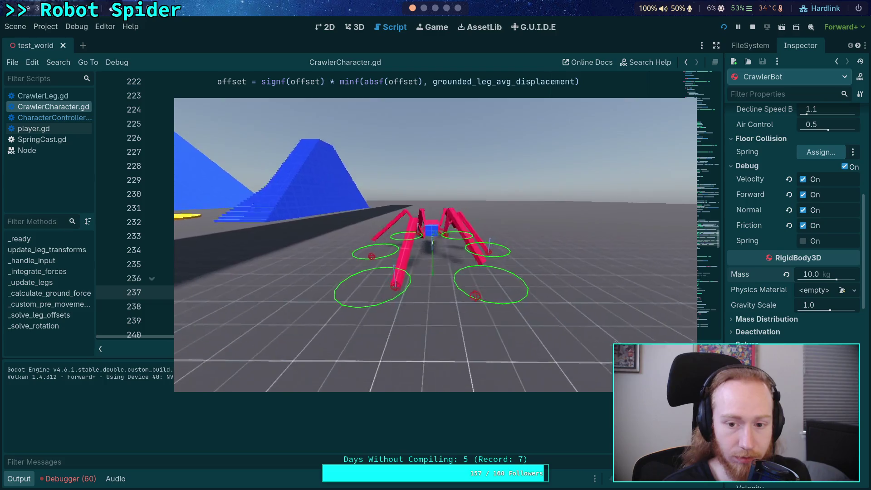
- Walk the spider up the blue ramp and onto the sloped wall, then stop and save
key("w")
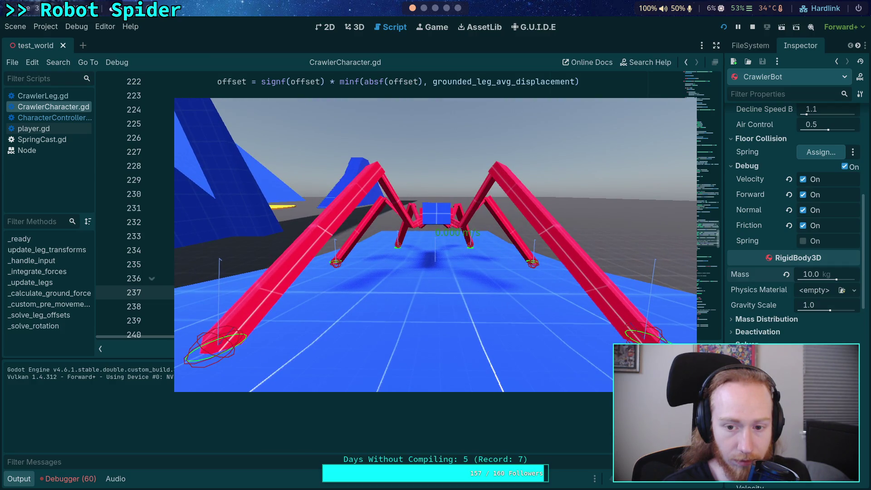
key("w")
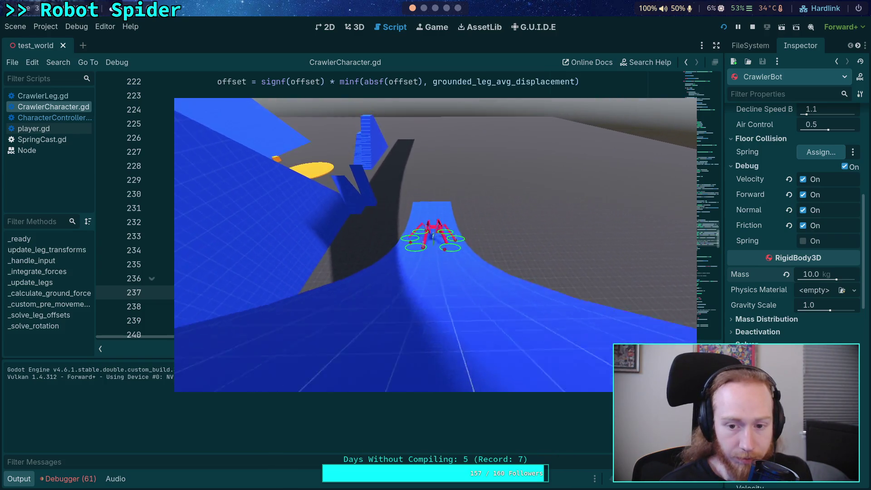
key("s")
key("a")
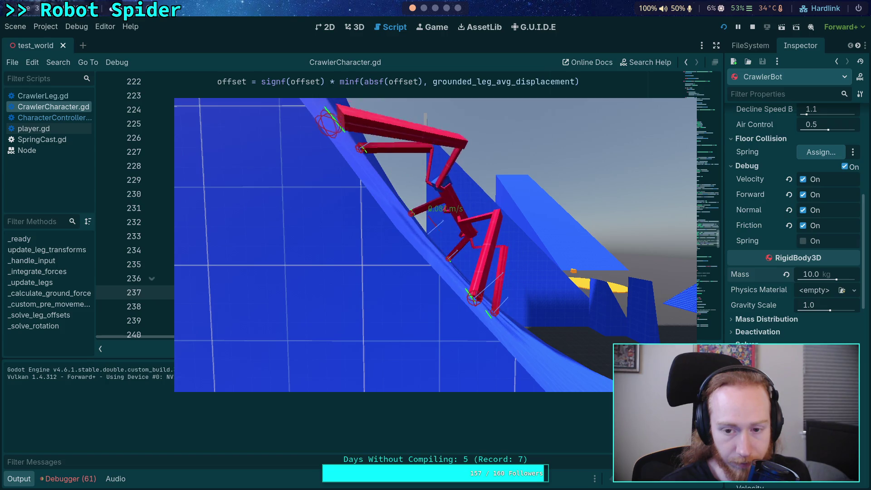
left_click(752, 27)
left_click(786, 274)
key("ctrl+s")
scroll(478, 200, "down", 1)
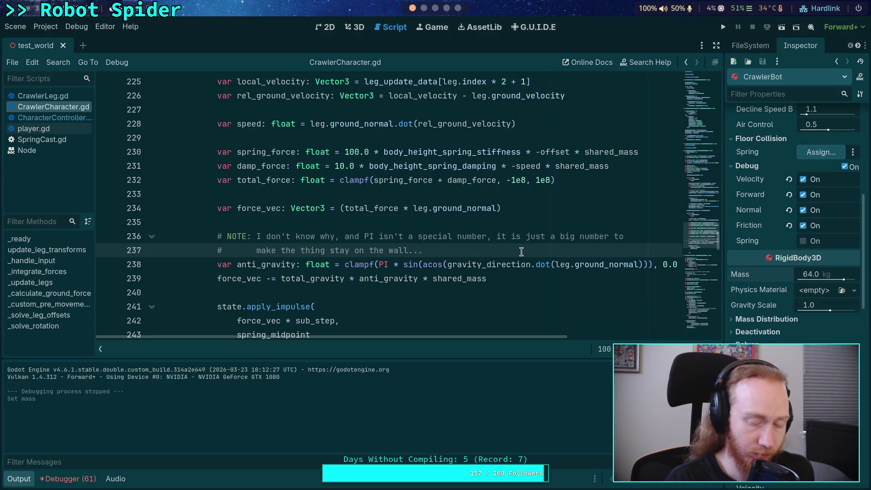
- End the anti-gravity comment with 'look on flat ground' and collapse the script list panel
type(" a")
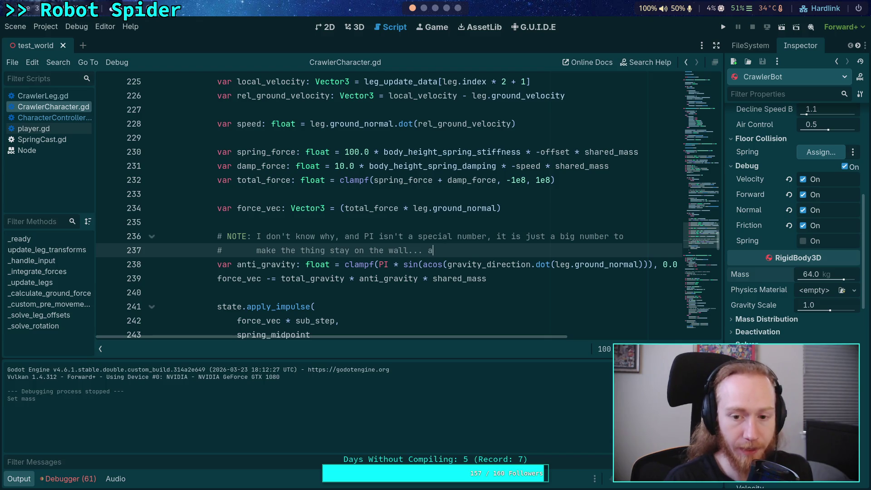
key("BackSpace")
type("but je")
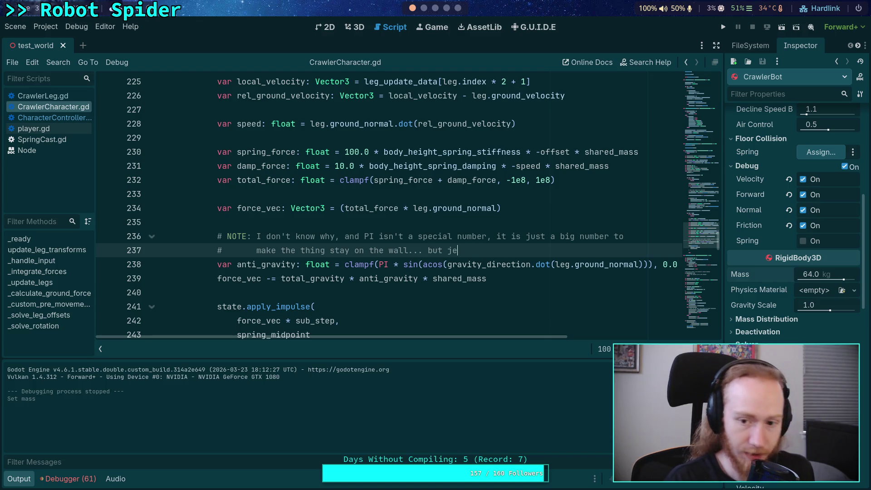
type("ep ")
type("\"gravity")
type("loox")
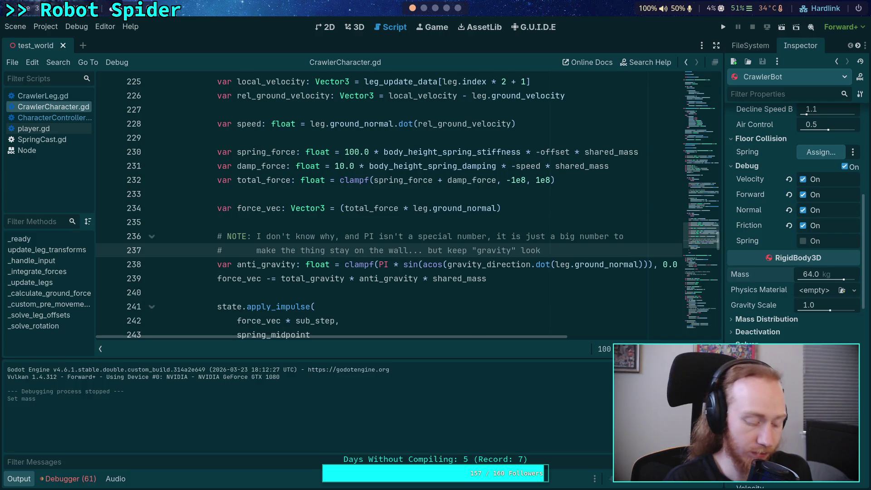
type("on flat ground")
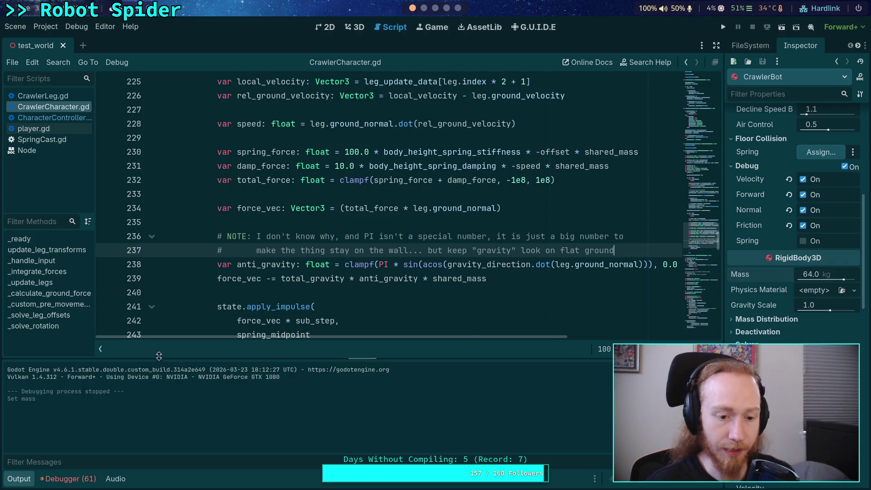
left_click(100, 348)
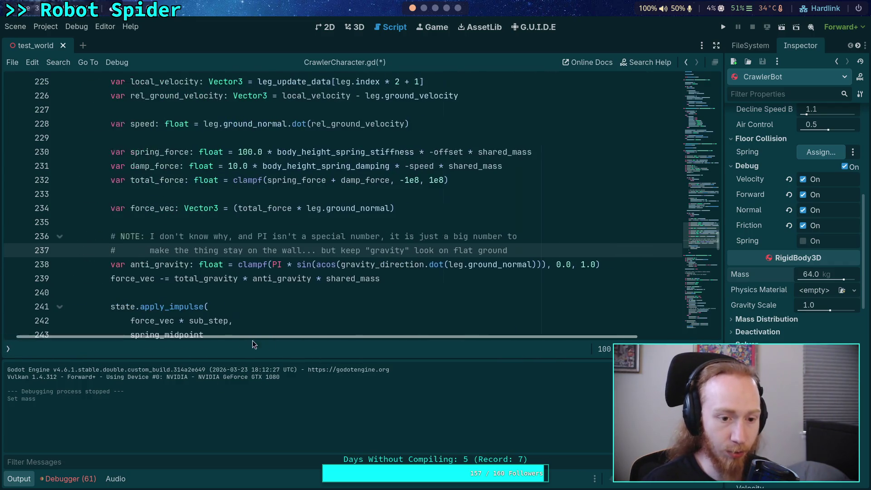
left_click(265, 287)
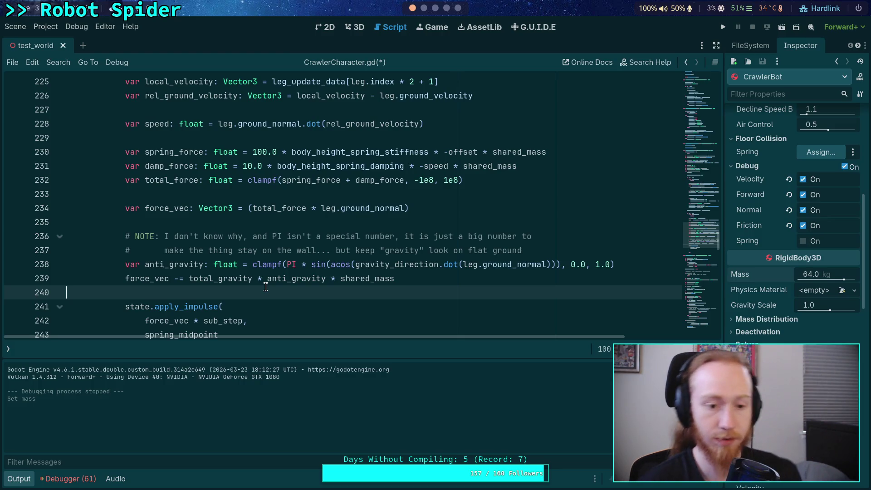
scroll(309, 296, "down", 2)
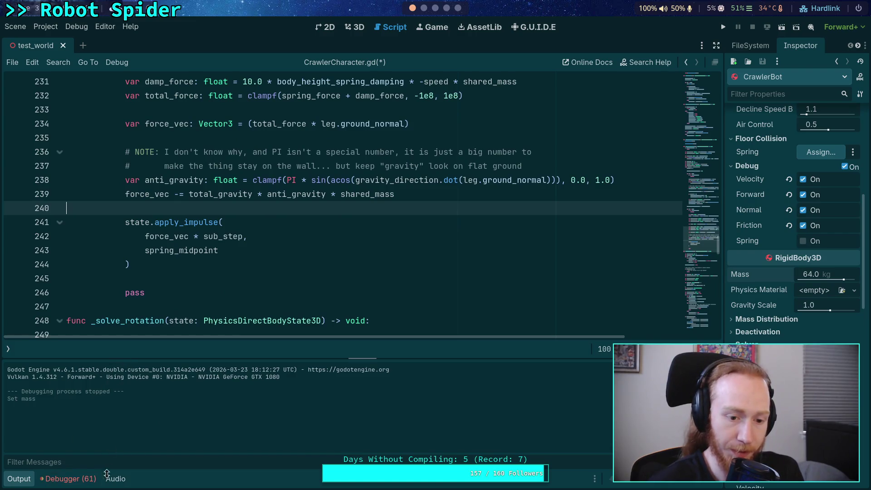
left_click(19, 482)
scroll(272, 313, "up", 3)
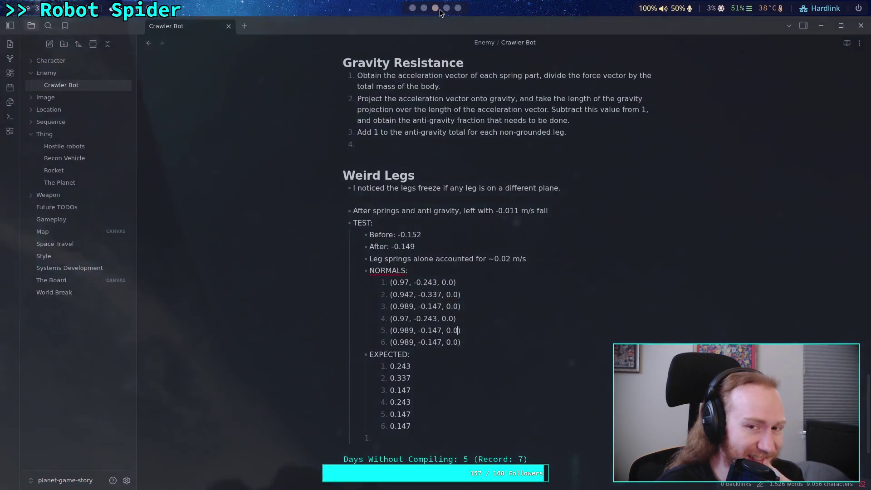
- Switch over to the Crawler Bot note in Obsidian
left_click(436, 9)
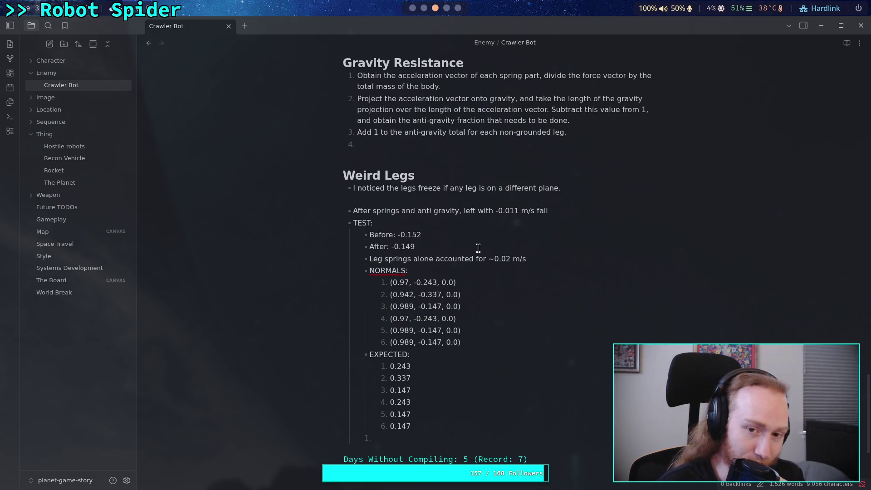
- Scroll up to the Plan checklist and place the cursor after the anti-gravity task
scroll(478, 248, "up", 5)
scroll(479, 248, "up", 20)
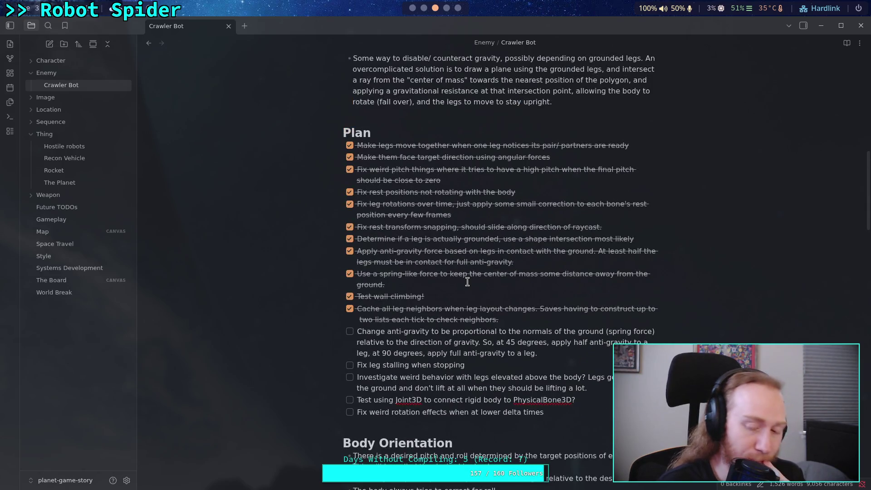
left_click(575, 351)
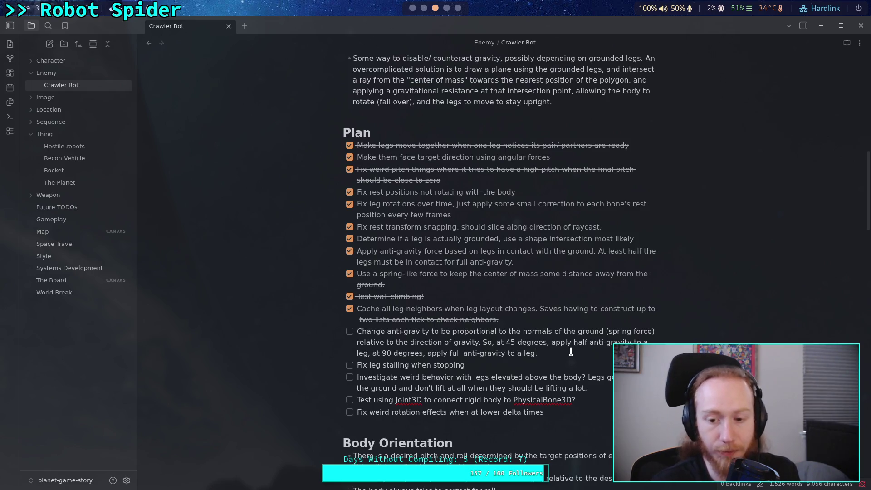
- Return to the Crawler Bot note and select the anti-gravity task's wording
left_click(424, 8)
left_click(435, 8)
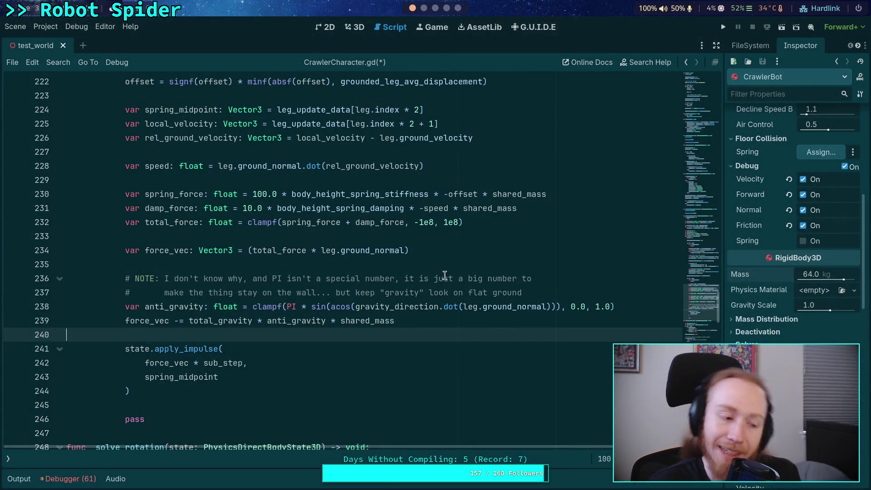
left_click(435, 10)
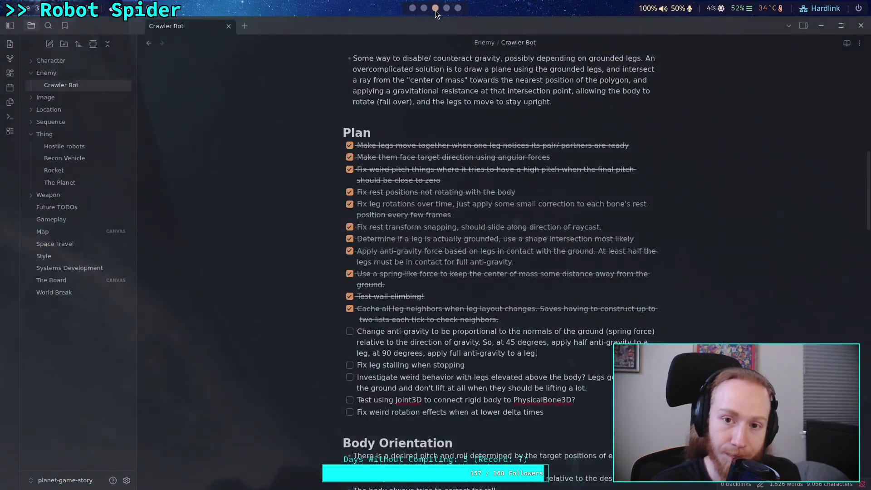
left_click_drag(561, 354, 358, 329)
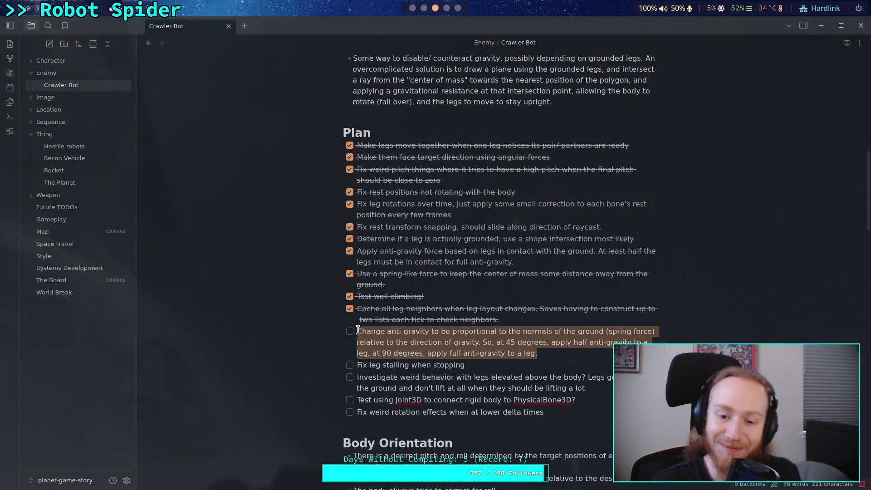
left_click_drag(562, 354, 356, 330)
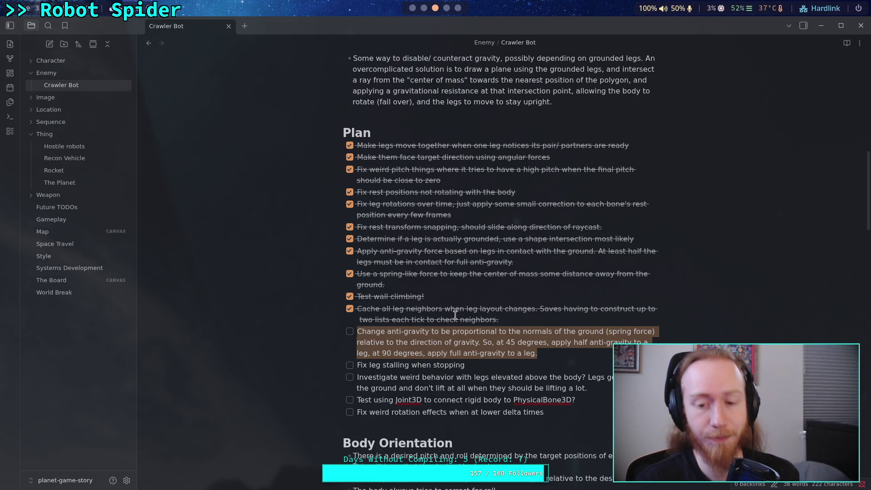
left_click(552, 351)
left_click_drag(561, 345, 413, 353)
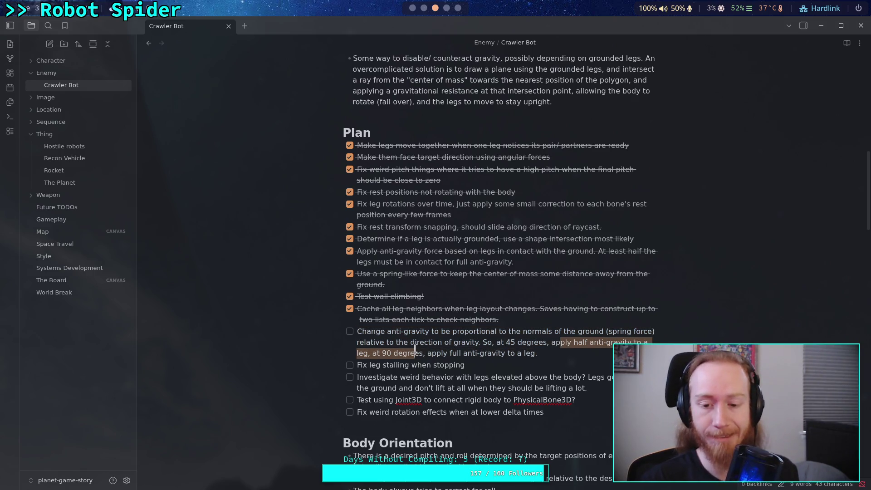
left_click(557, 352)
mouse_move(557, 351)
left_mouse_down()
mouse_move(535, 342)
mouse_move(356, 331)
left_mouse_up()
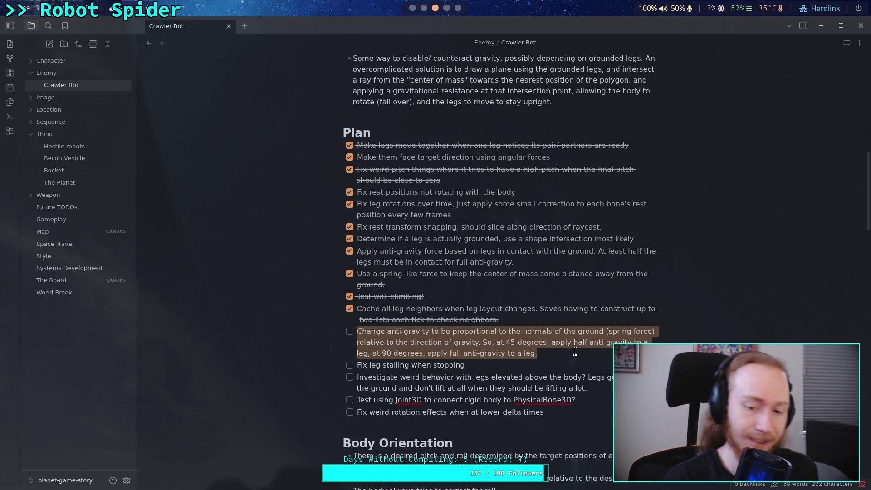
- Check off 'Fix leg stalling when stopping' and select the anti-gravity wording after 'to be'
left_click(349, 366)
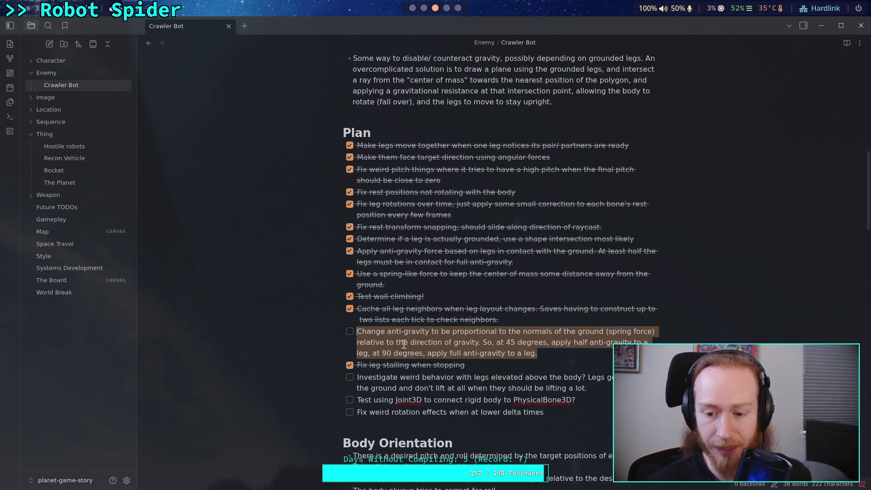
left_click(468, 367)
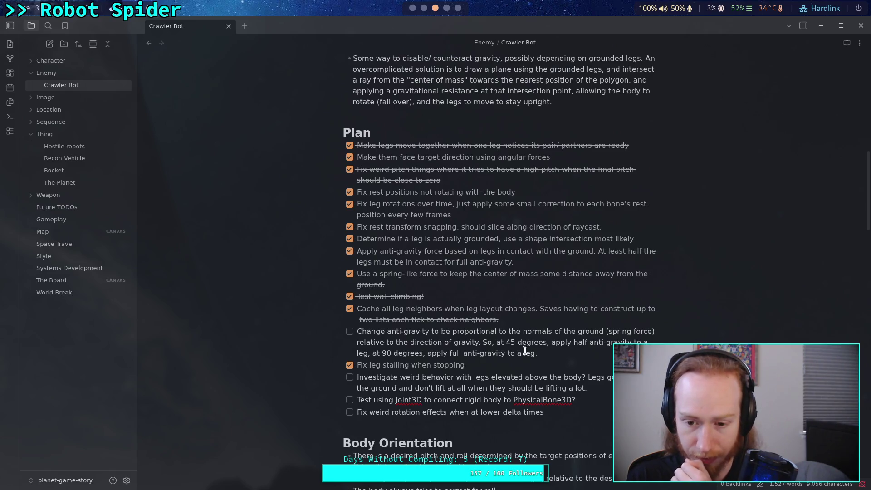
left_click_drag(537, 353, 356, 331)
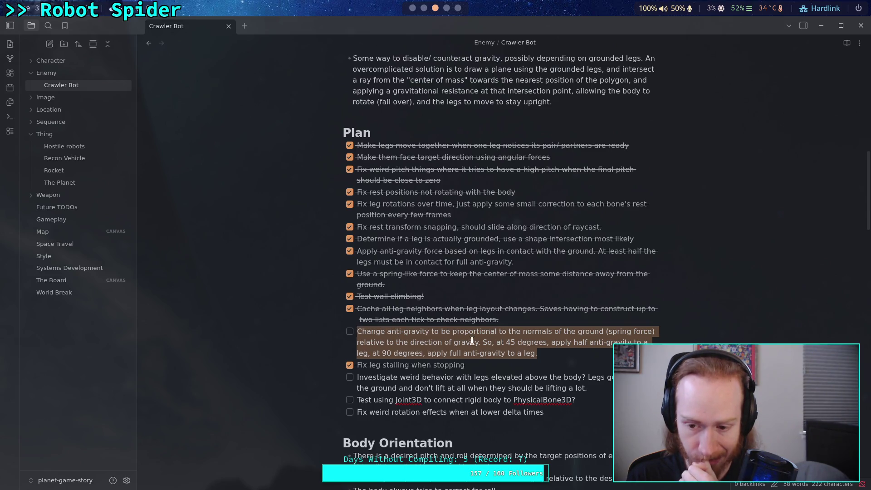
left_click(541, 354)
mouse_move(538, 353)
left_mouse_down()
mouse_move(358, 343)
mouse_move(357, 332)
left_mouse_up()
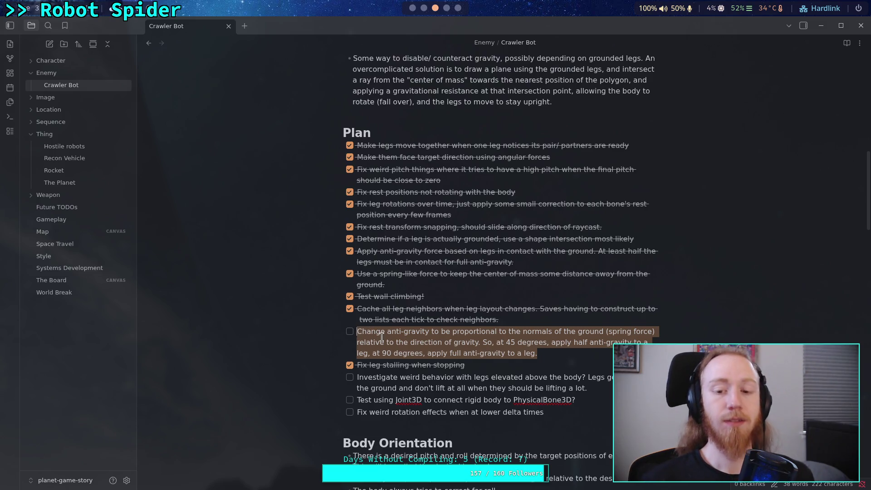
left_click(358, 336)
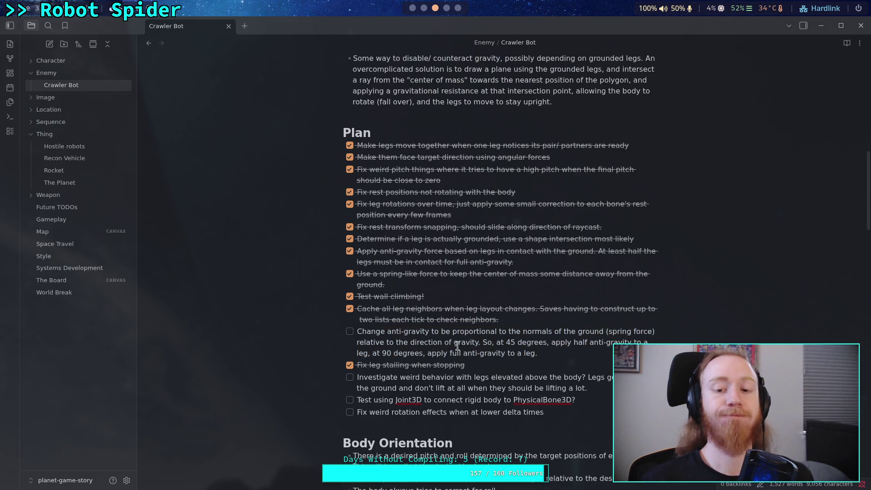
left_click_drag(537, 354, 481, 341)
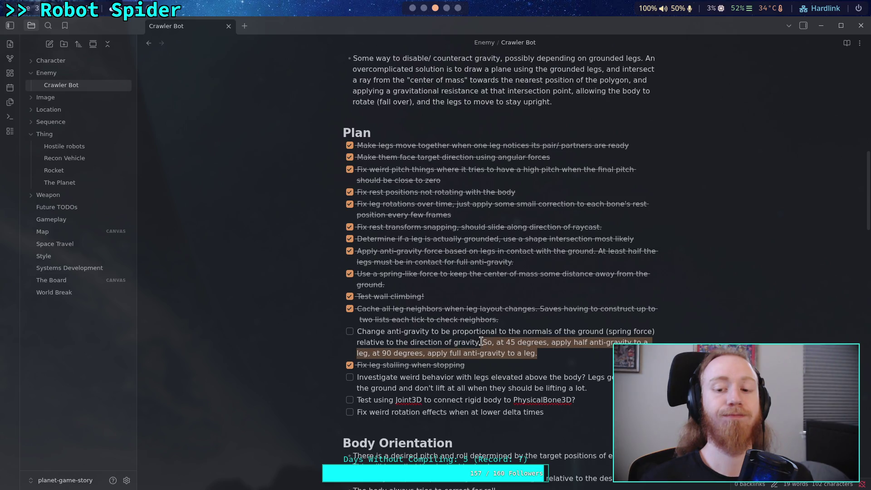
left_click_drag(539, 353, 456, 342)
mouse_move(538, 354)
left_mouse_down()
mouse_move(546, 352)
mouse_move(358, 336)
left_mouse_up()
left_click_drag(541, 353, 448, 335)
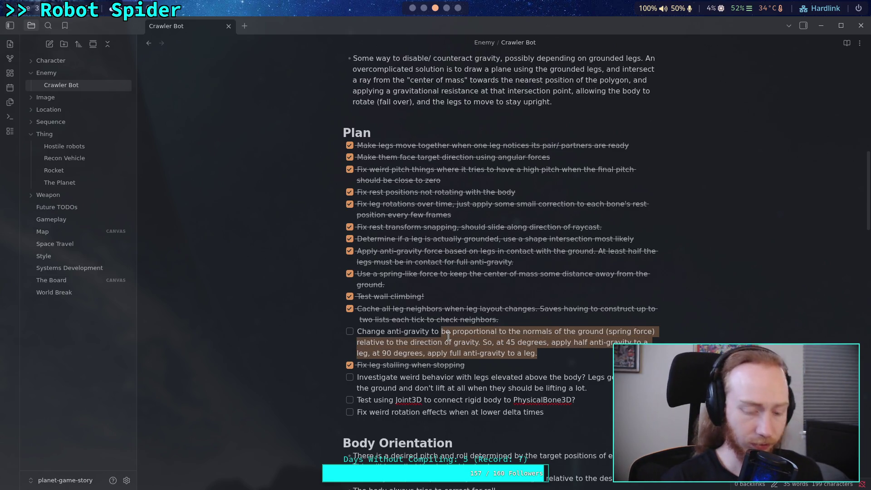
- Replace the wording with full power for grounded legs, sharing extra from floating legs up to a limit
key("BackSpace")
type("at fully")
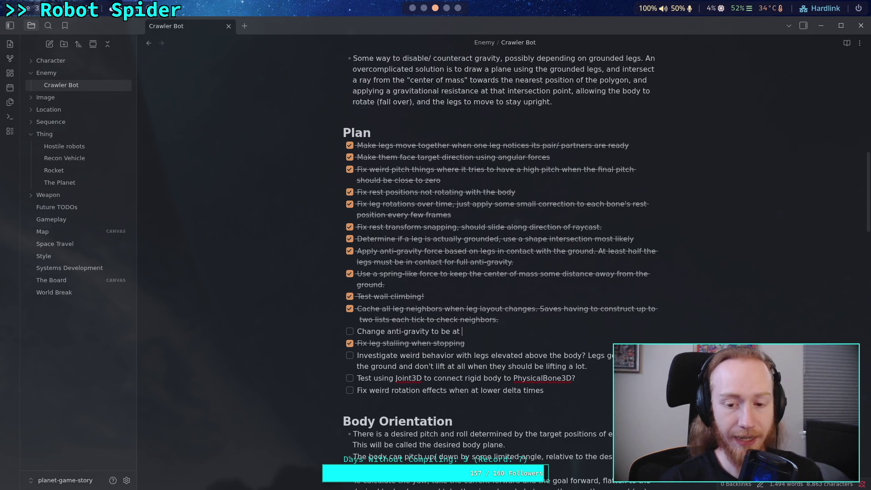
key("BackSpace")
type("po")
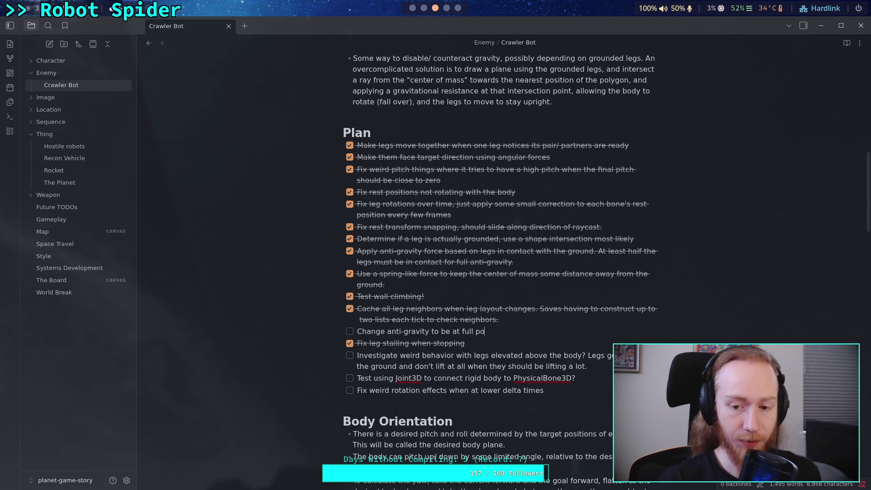
type("wer for ground")
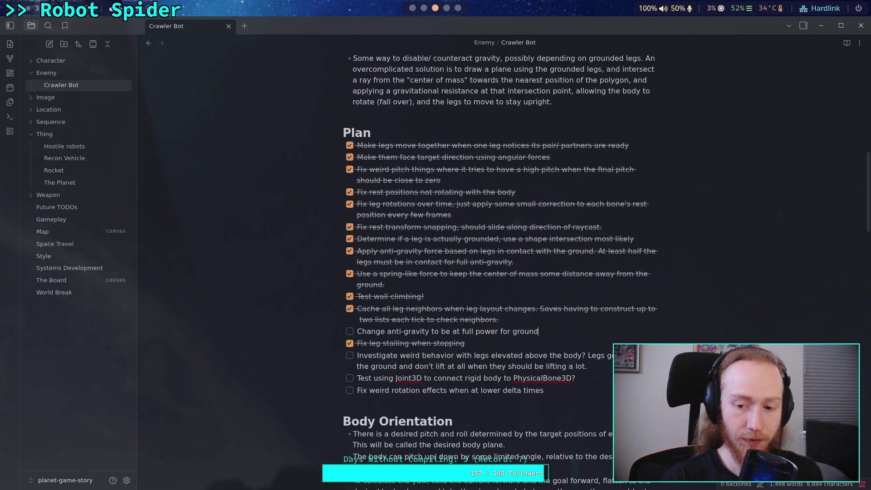
type("ed legs, ")
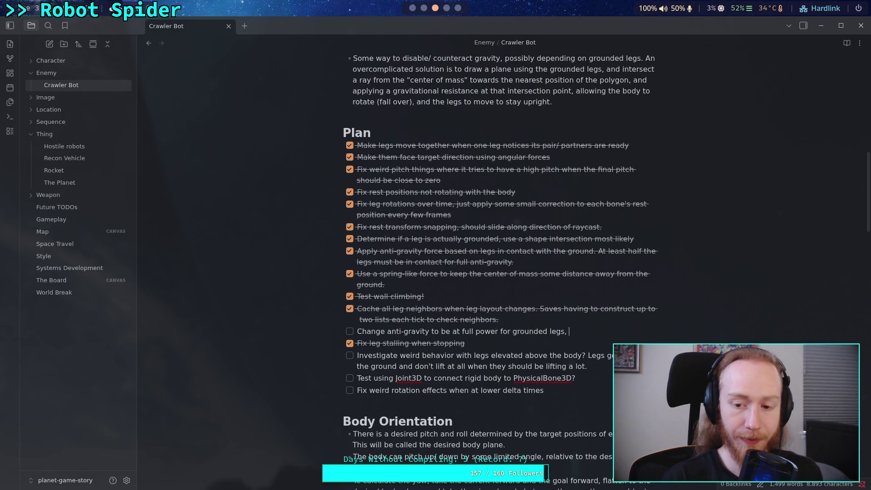
type("and grounde")
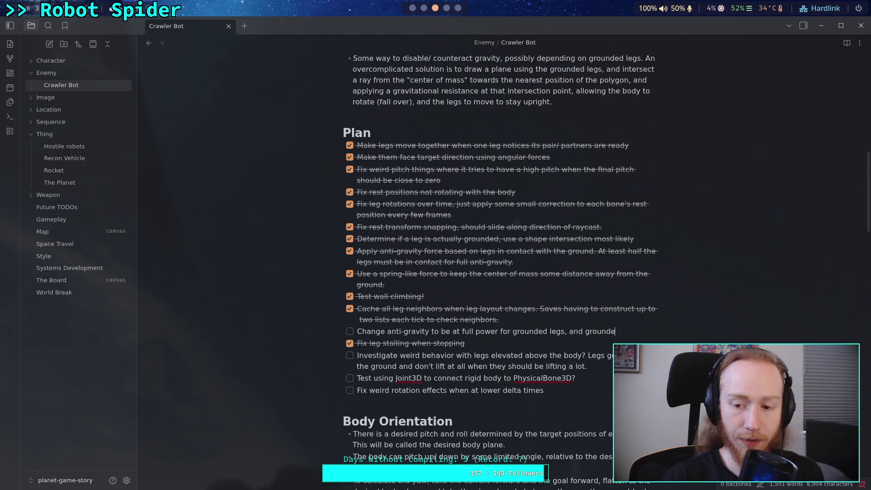
type("d legs will share")
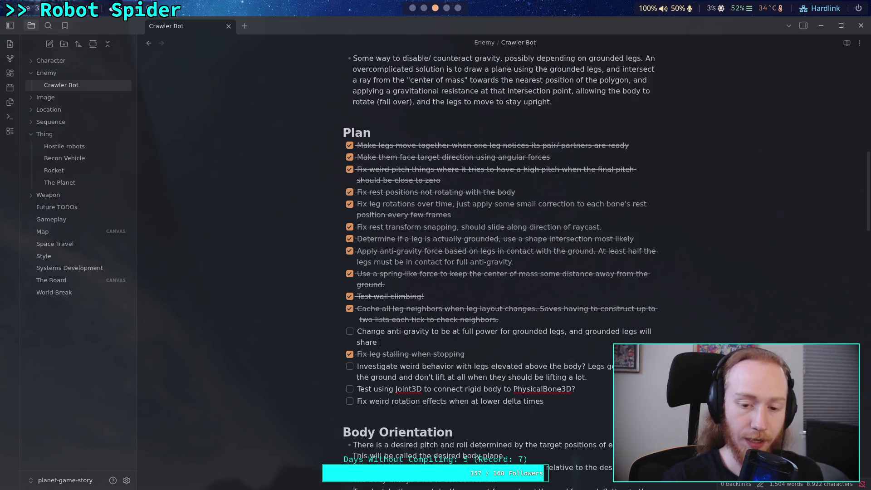
type(" e")
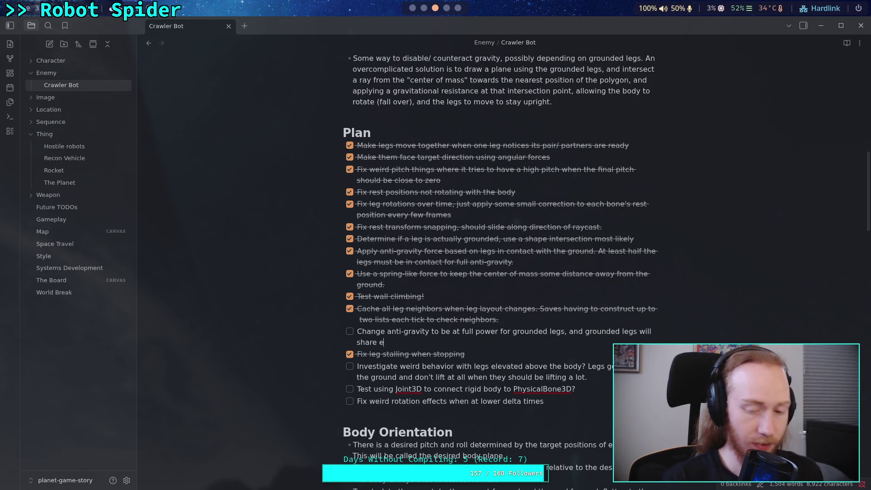
type("xtra from ")
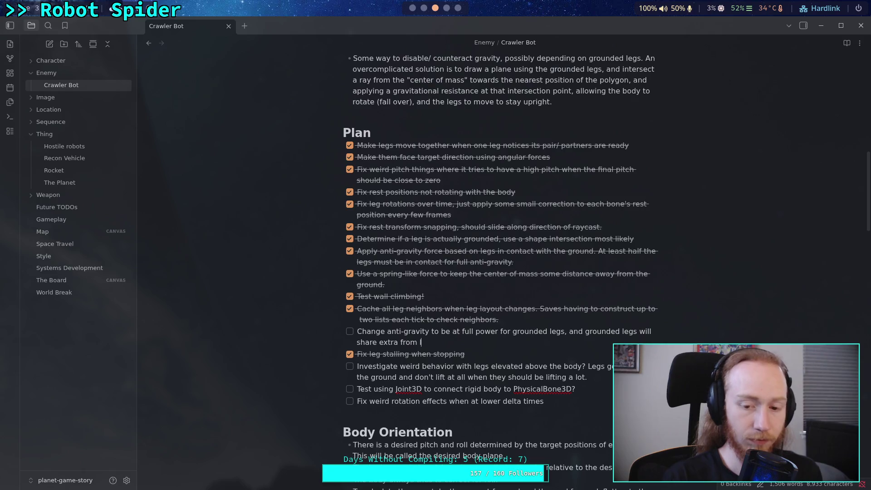
type("floating legs")
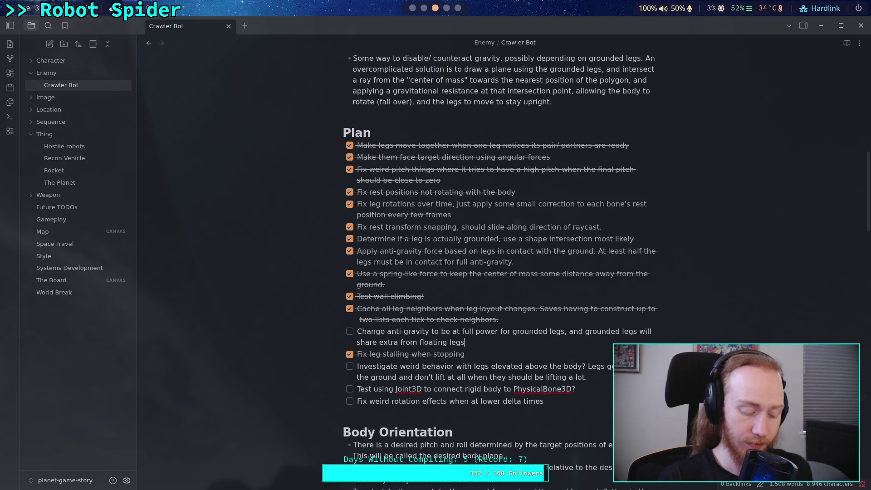
type(" up to mas")
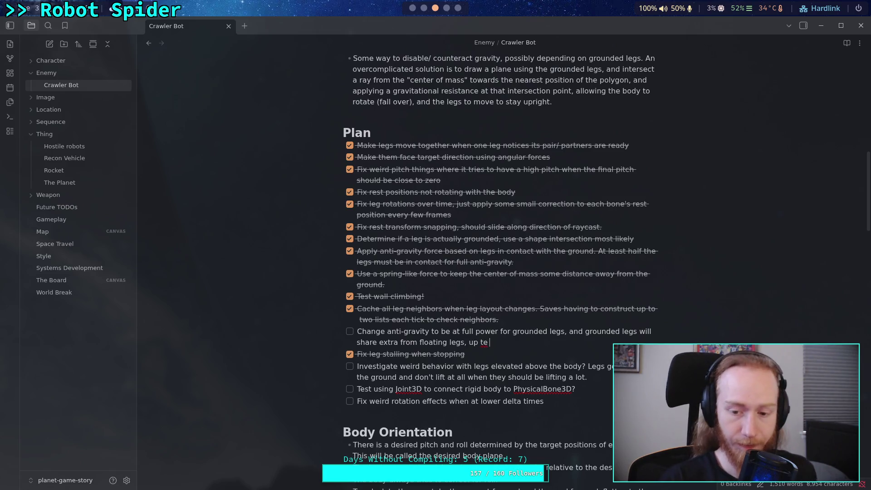
type("s rotio parameter.")
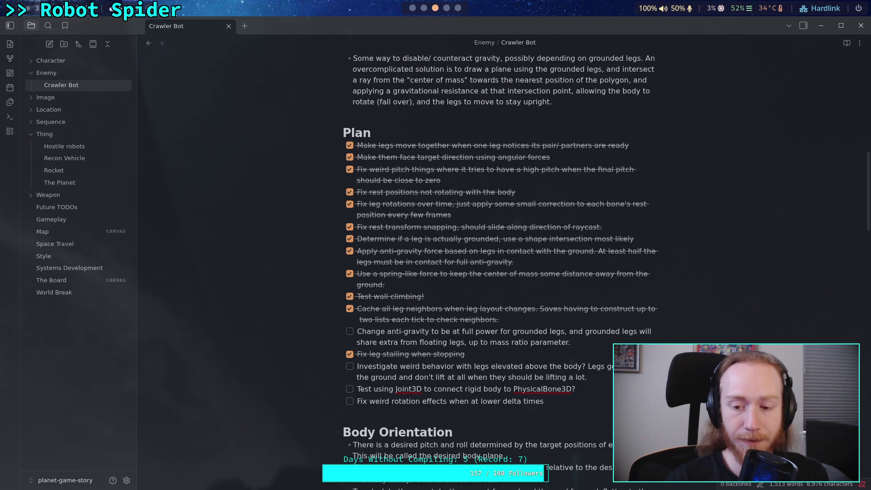
type("A")
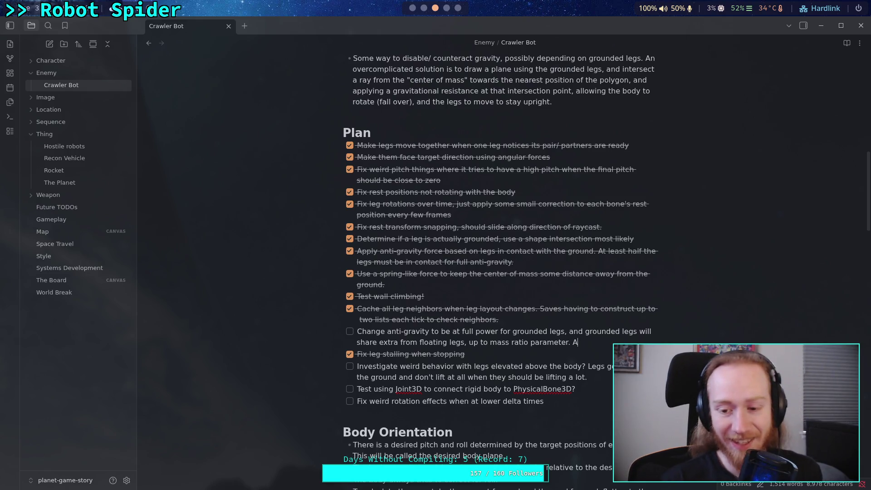
type("dd a bob")
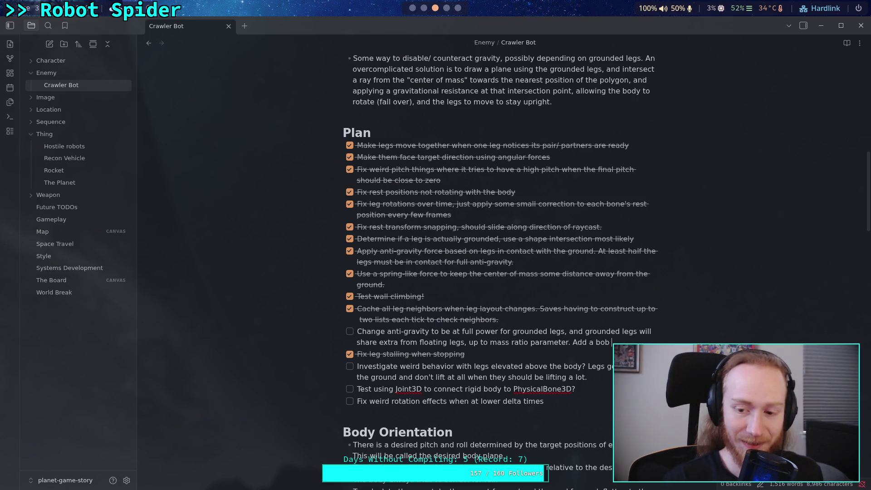
type("bing p")
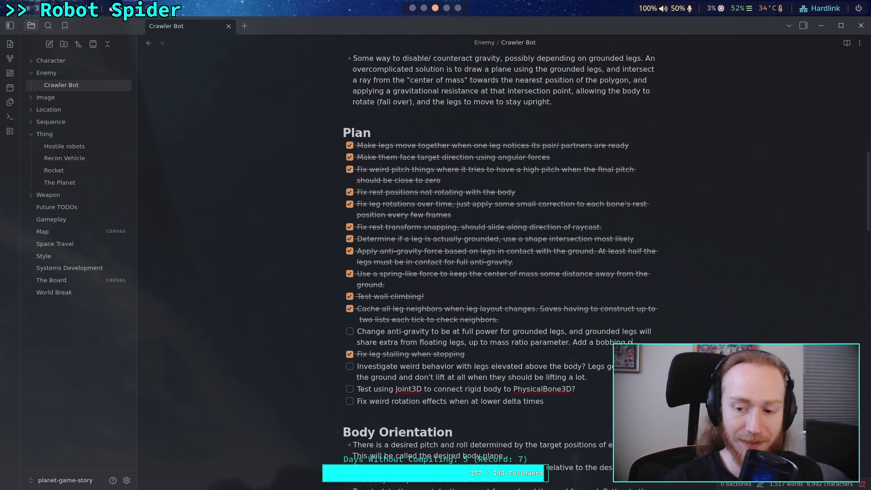
type("arameter, than")
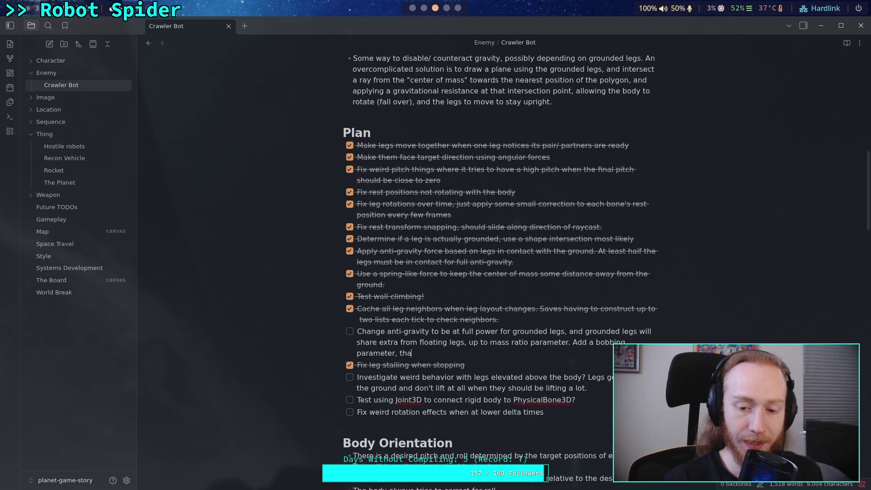
- Add that a lifting leg shifts body height offset by a bobbing amount along gravity, interpolated by alignment
key("BackSpace")
type("t whin ")
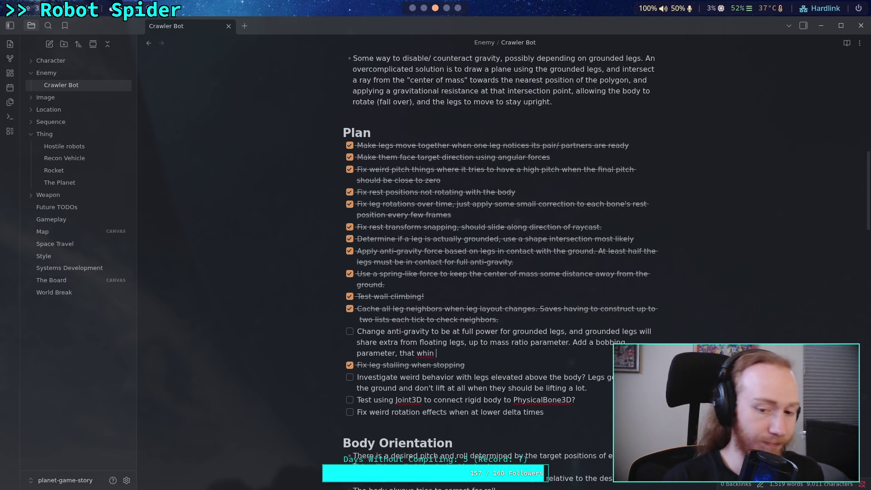
key("BackSpace")
key("BackSpace")
key("BackSpace")
type("en ")
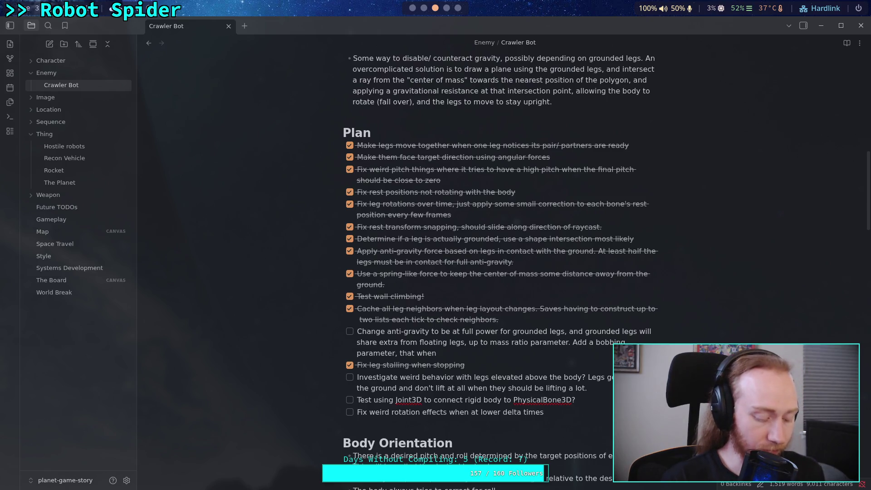
type("a leg lifts, will ")
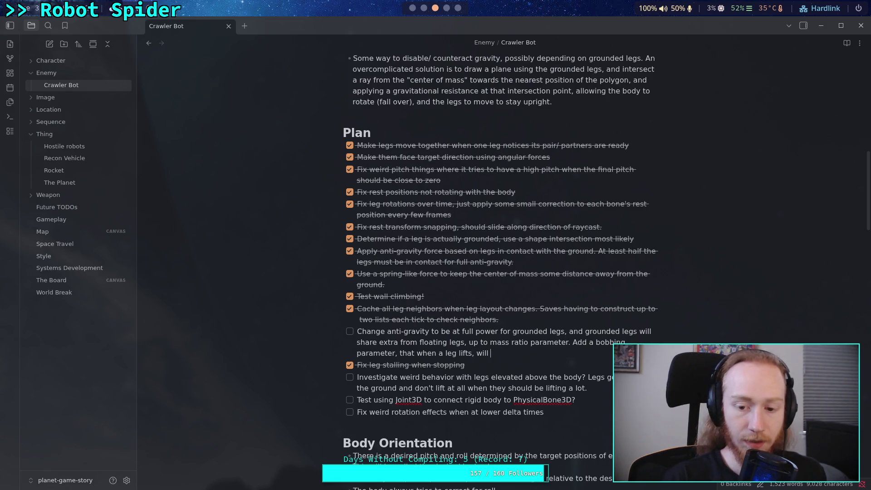
type("shift")
key("BackSpace")
key("BackSpace")
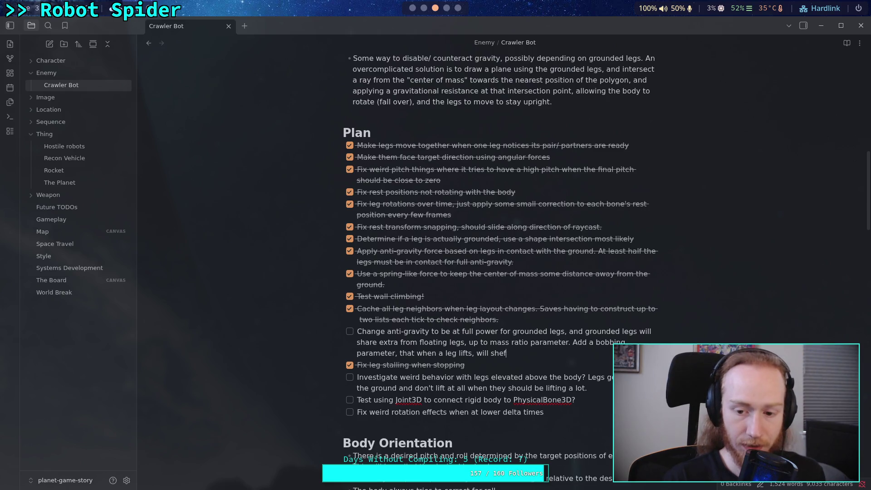
type("ft th")
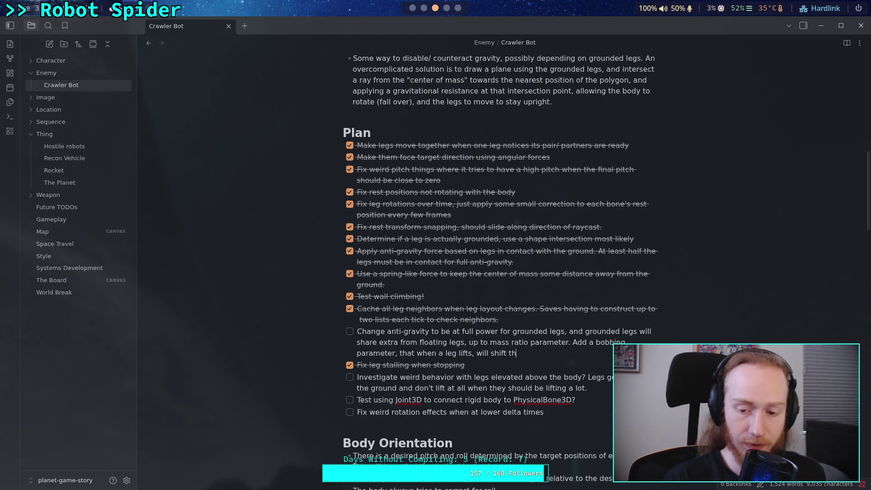
type("at leg's")
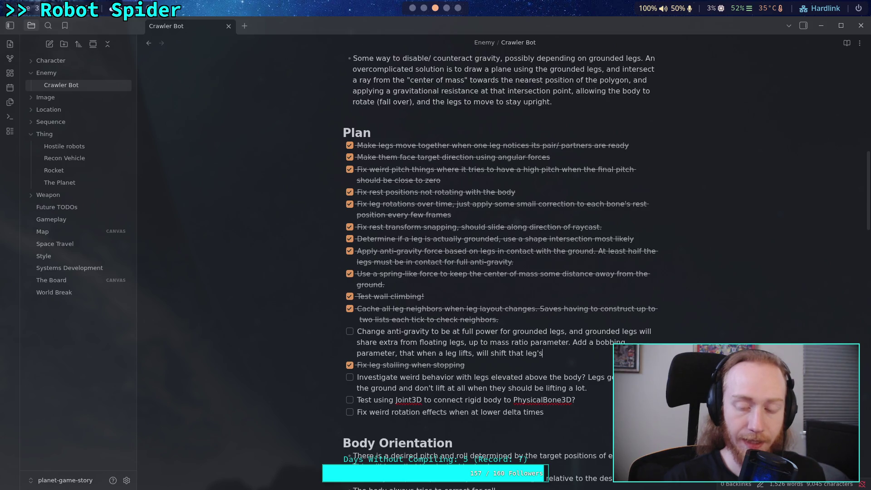
type(" body height")
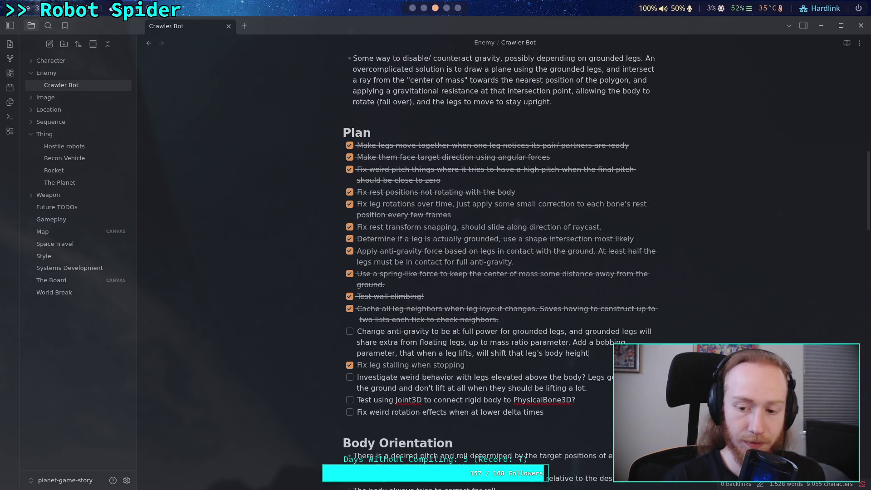
type(" offset")
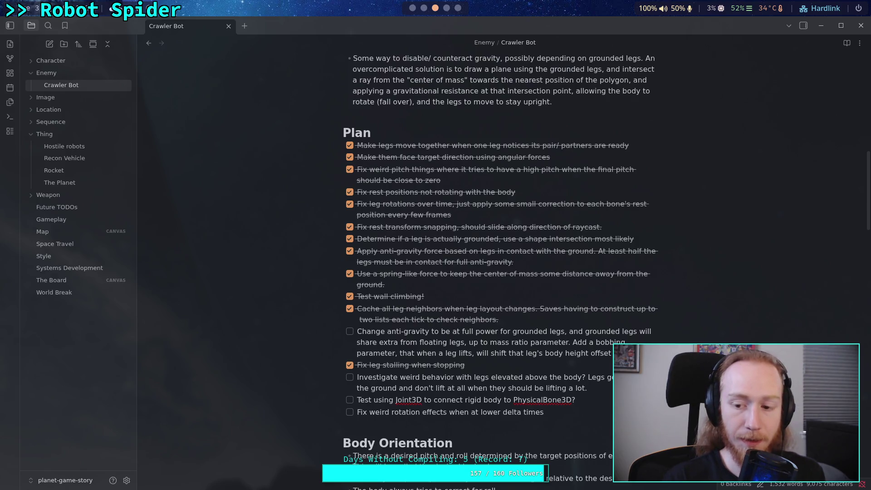
type(" by a bobbing amount in the direction of gravity,")
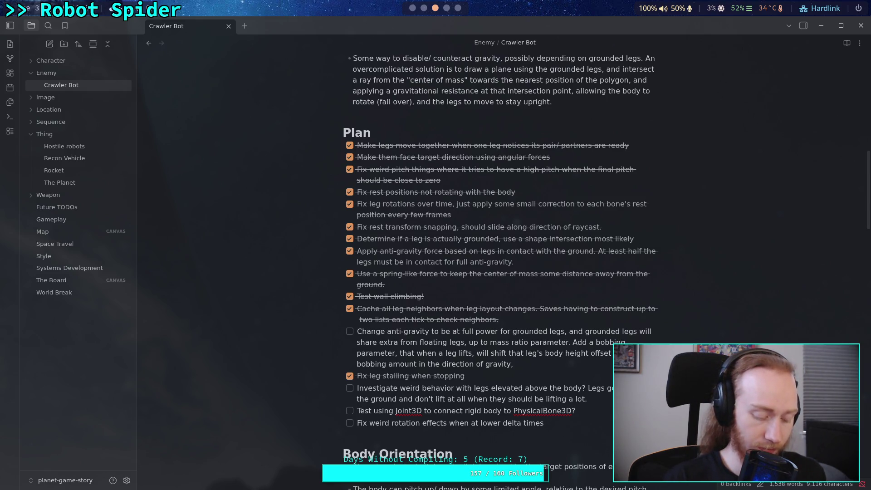
type("int")
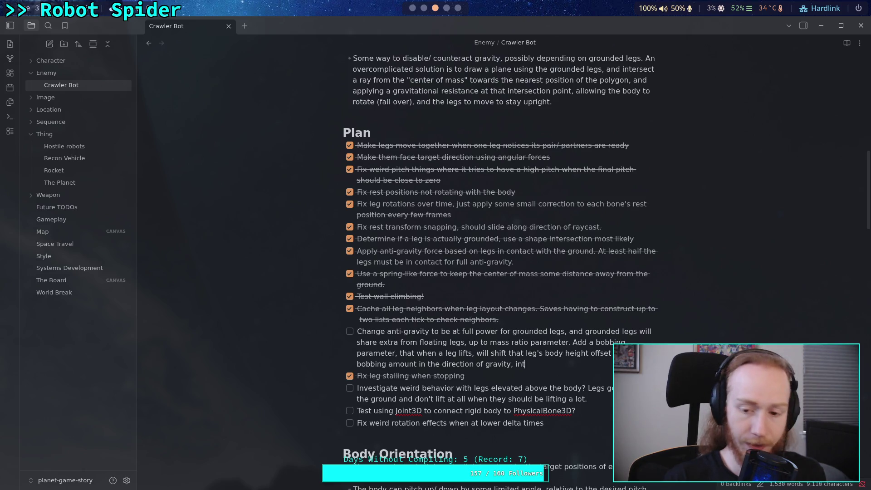
type("erpolat")
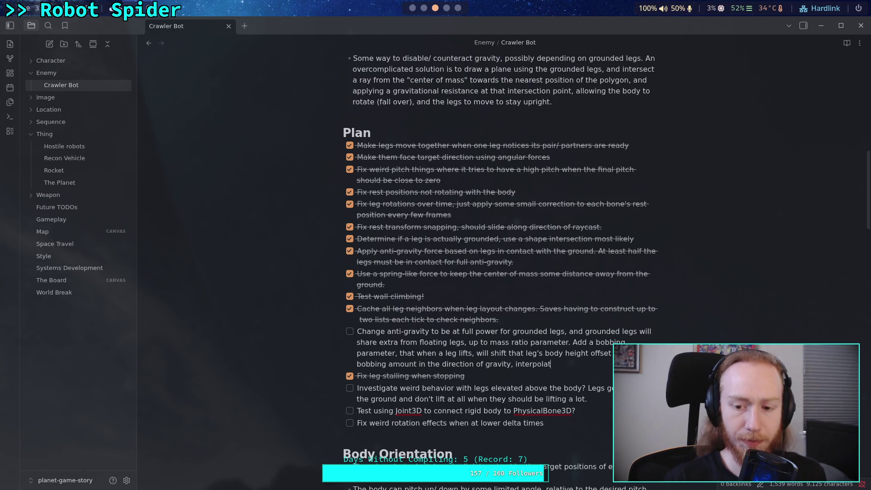
type("ed base")
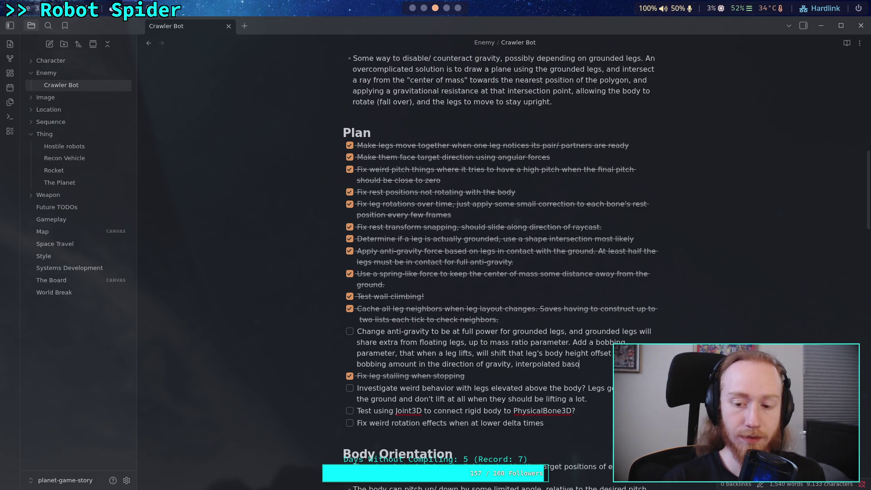
type("d on ")
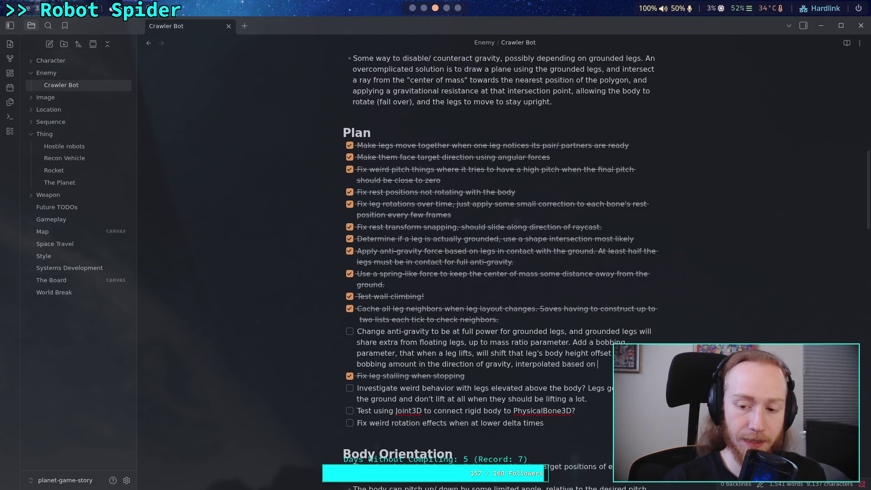
type("thes")
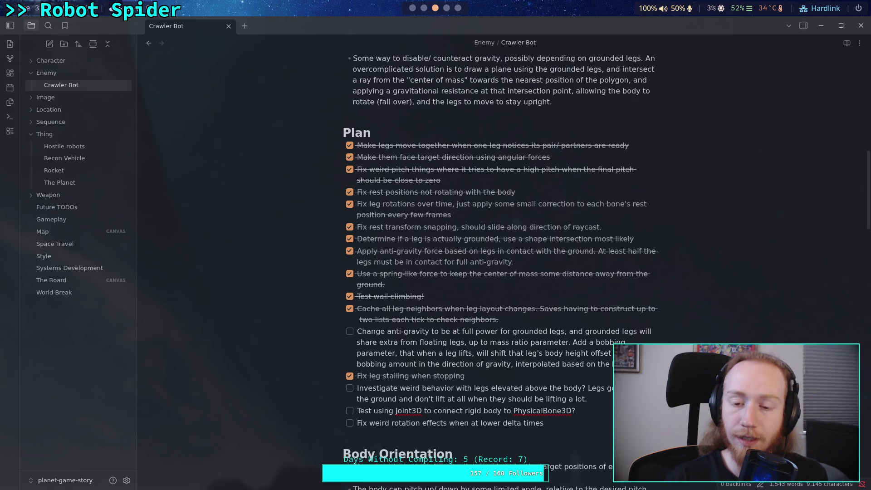
key("BackSpace")
key("BackSpace")
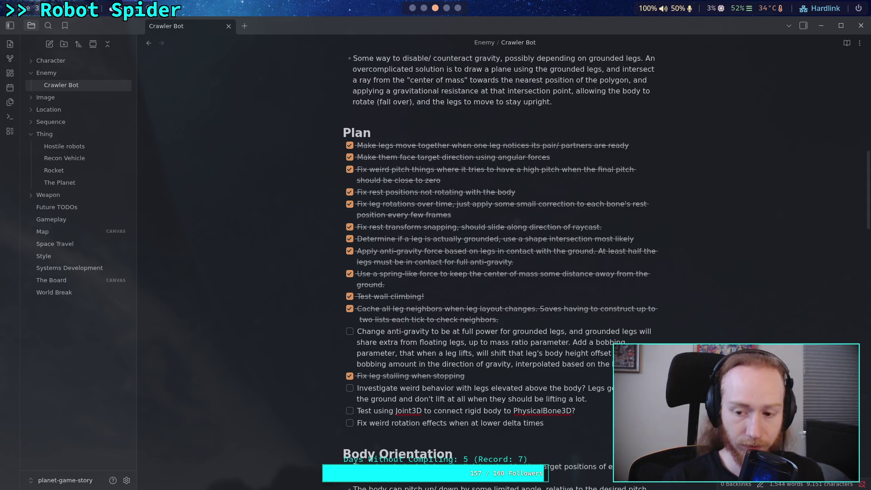
type("align")
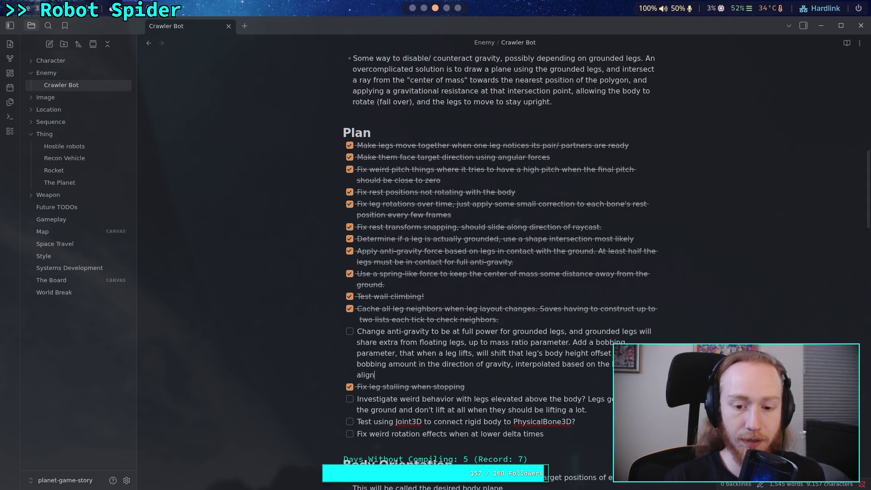
type("ment with grva")
key("BackSpace")
key("BackSpace")
key("BackSpace")
type("ravity.")
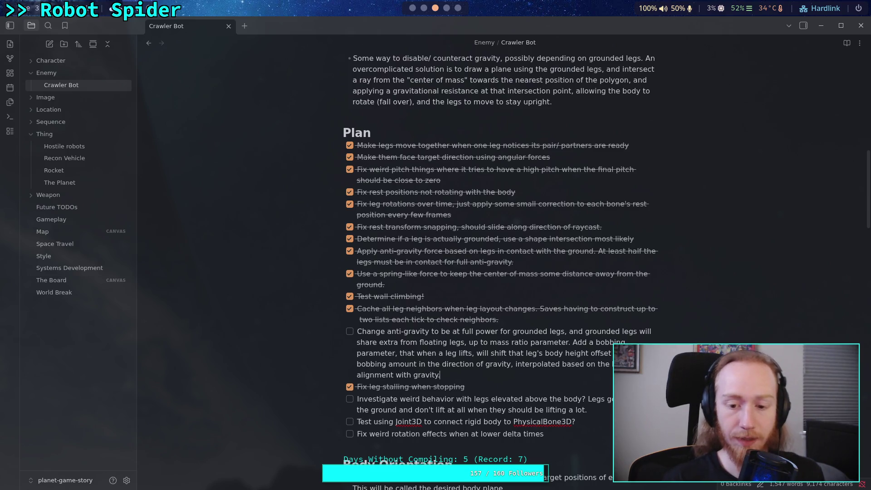